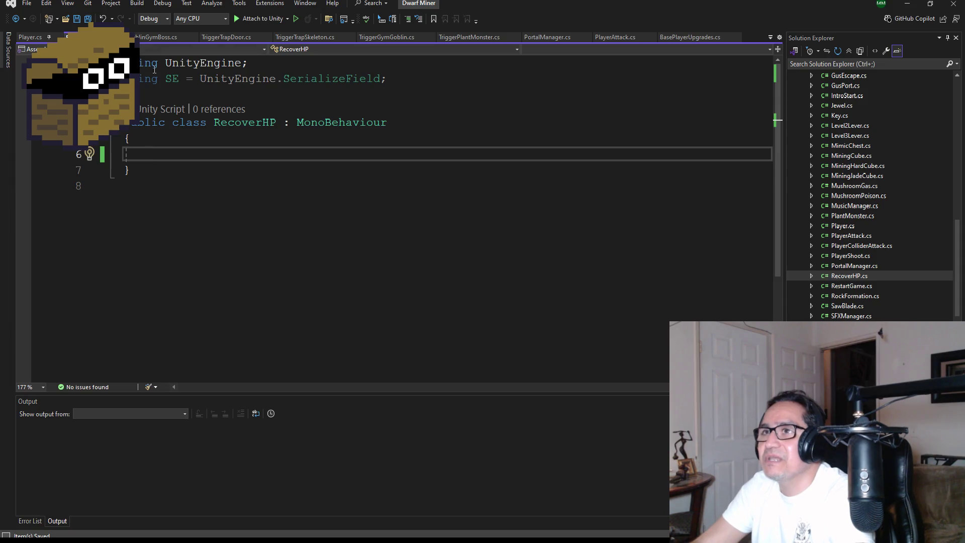
Add an OnCollisionEnter method to RecoverHP and rename its Collision parameter to col.
text(void )
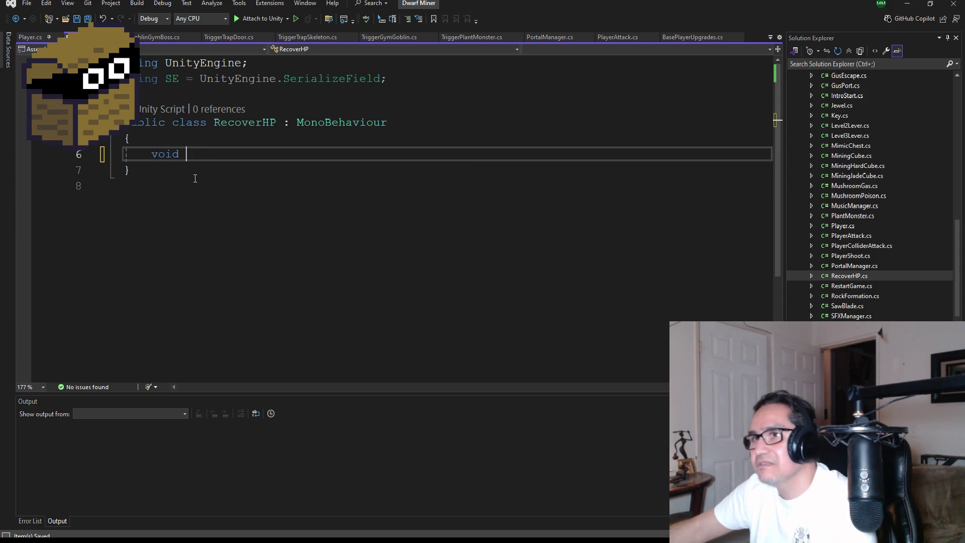
text(OnTri)
key(BackSpace)
key(BackSpace)
key(BackSpace)
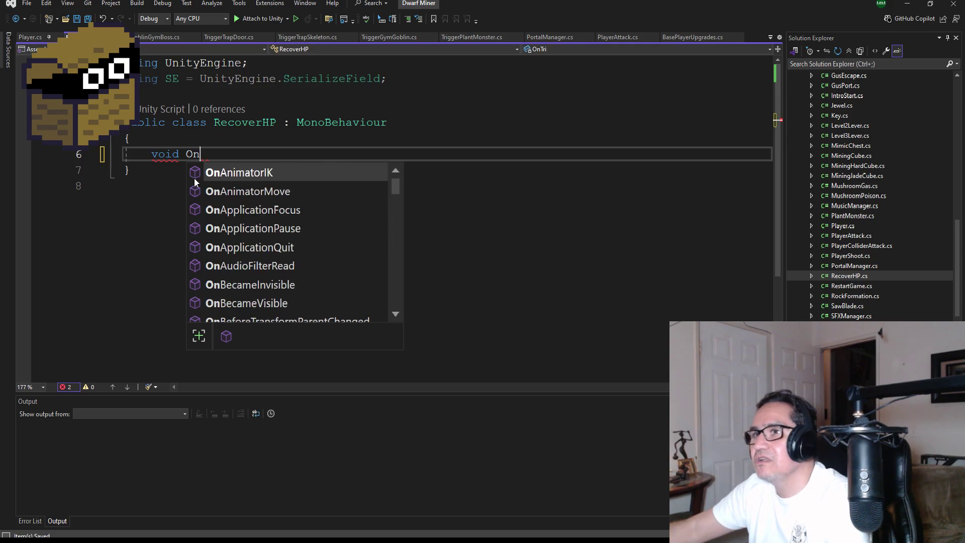
text(Col)
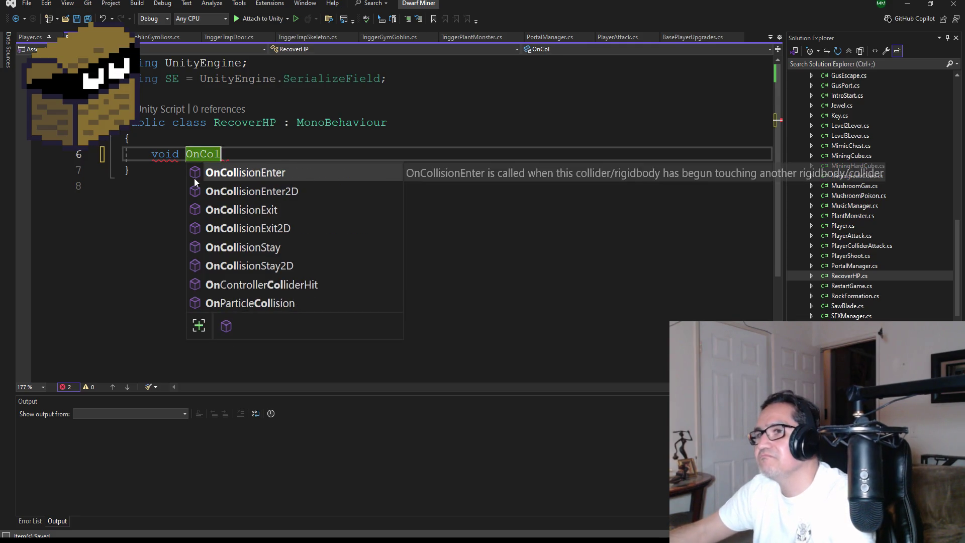
key(Tab)
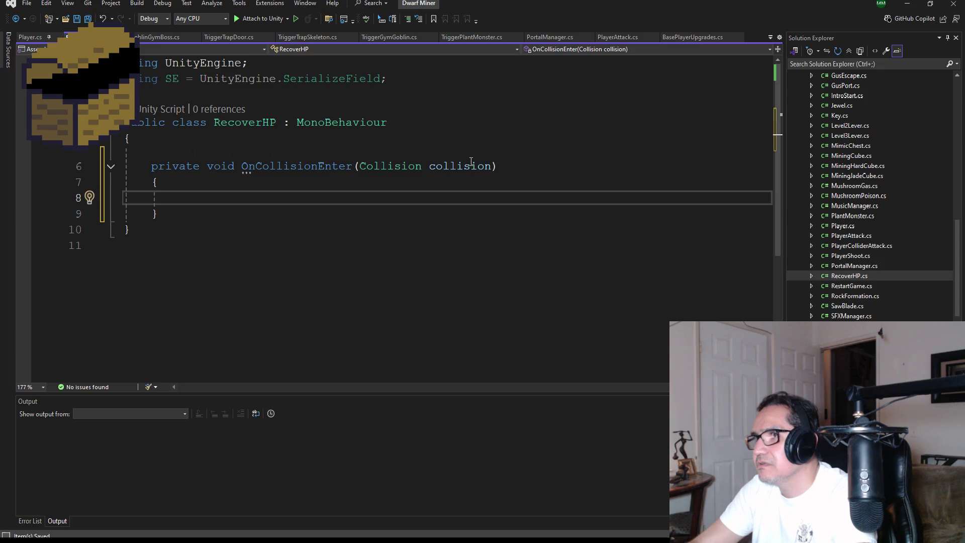
double_click(468, 166)
text(col)
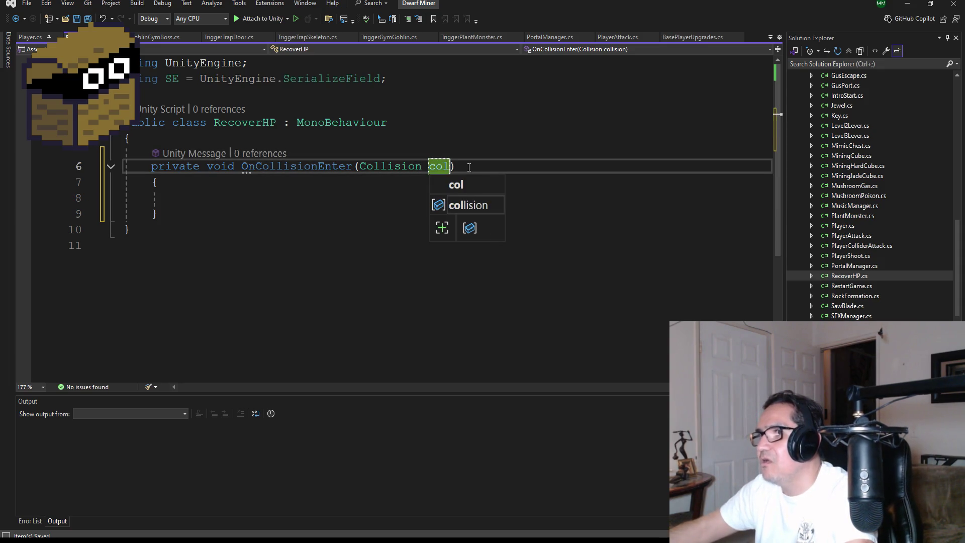
Write if(col.gameObject.CompareTag(BaseString.Player)) with an empty block inside OnCollisionEnter.
click(206, 196)
text(if(col.ga)
key(Tab)
text(.Co)
key(Tab)
text((baseS)
key(Tab)
text(.pl)
key(Tab)
text()))
key(Return)
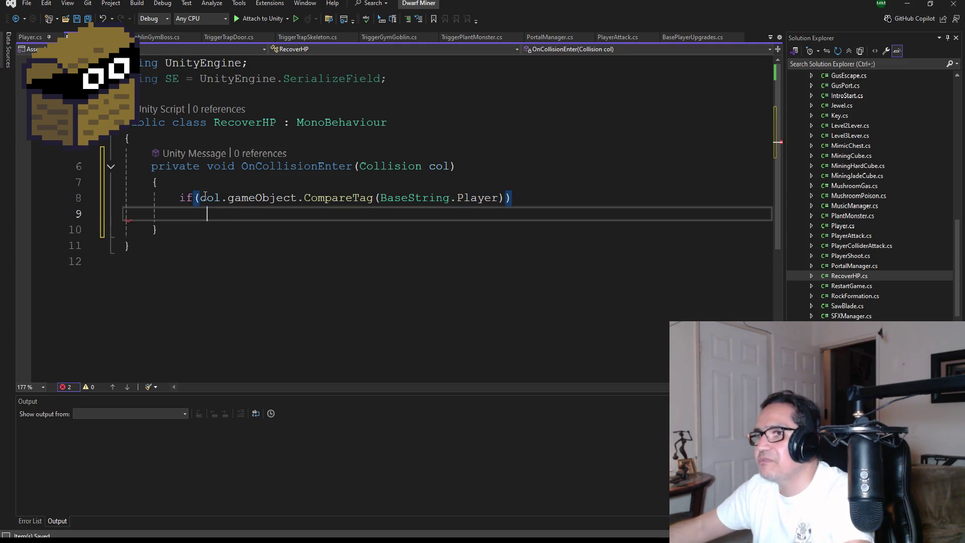
text({)
key(Return)
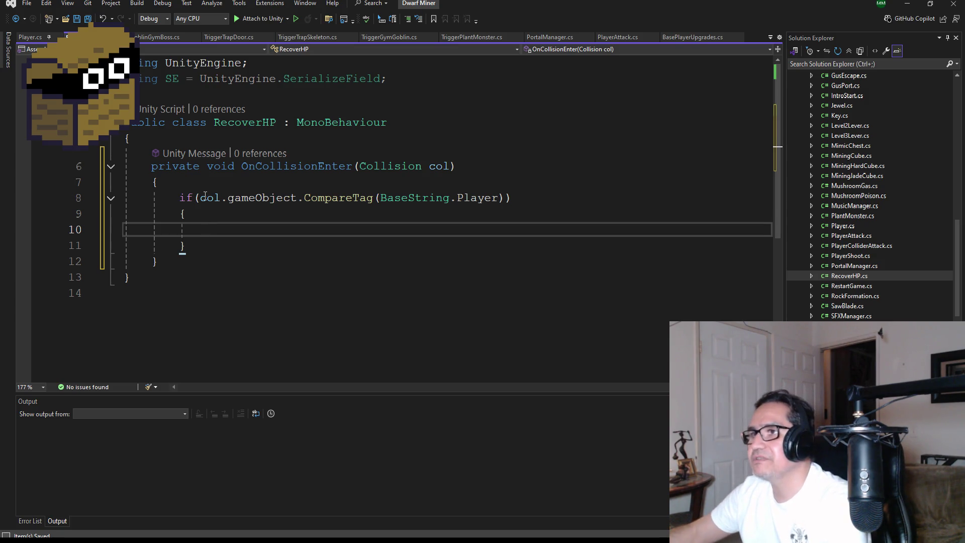
Write Destroy(gameObject); inside the Player-tag if block.
text(Des)
key(Tab)
text(()ga)
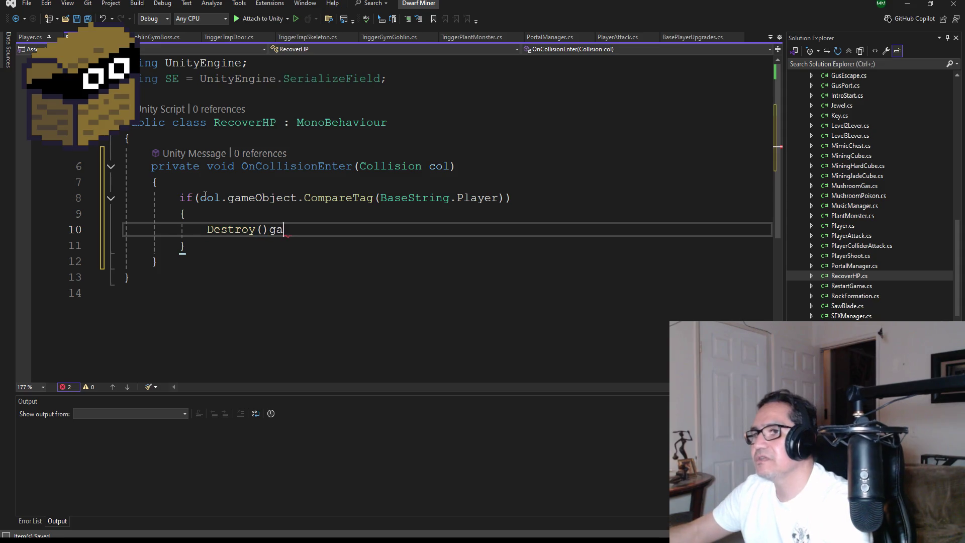
key(BackSpace)
key(Left)
text(ga)
key(Tab)
text();)
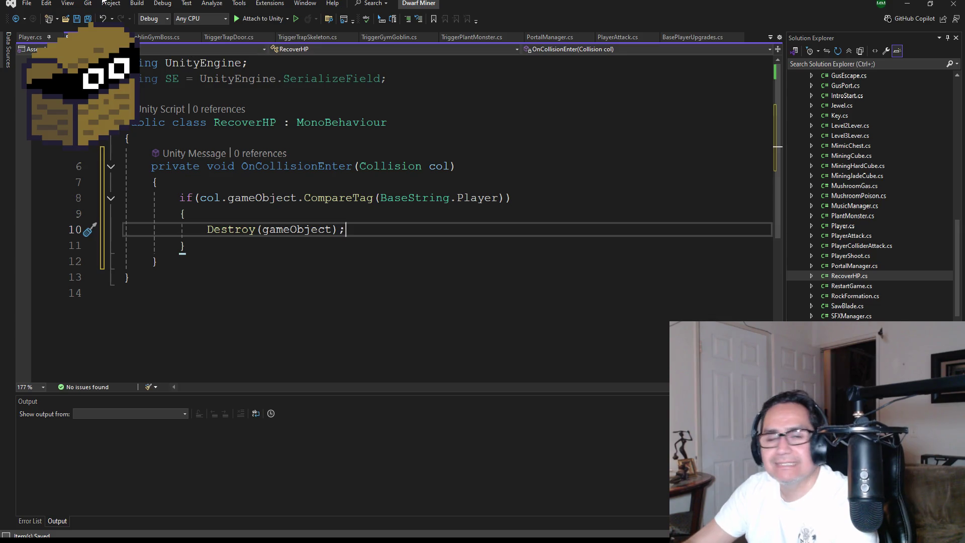
Save RecoverHP.cs and insert a blank line above the Destroy call.
click(88, 19)
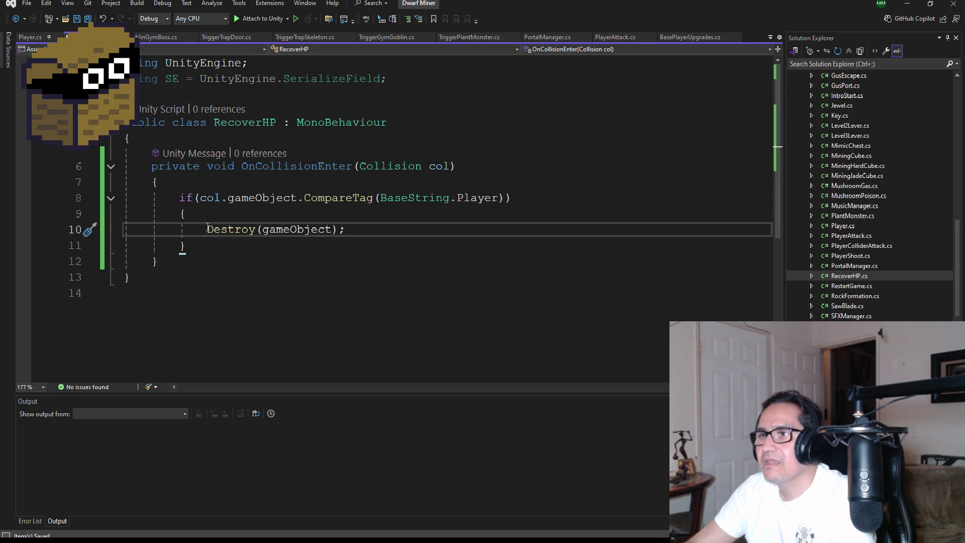
key(Return)
key(Up)
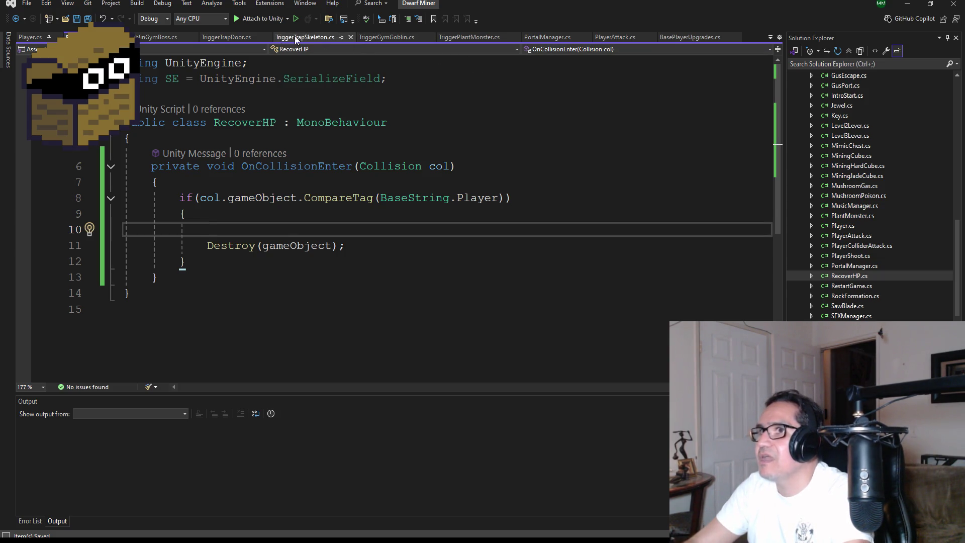
Open UIManager.cs from Solution Explorer.
scroll(877, 228, down, 3)
scroll(870, 196, down, 3)
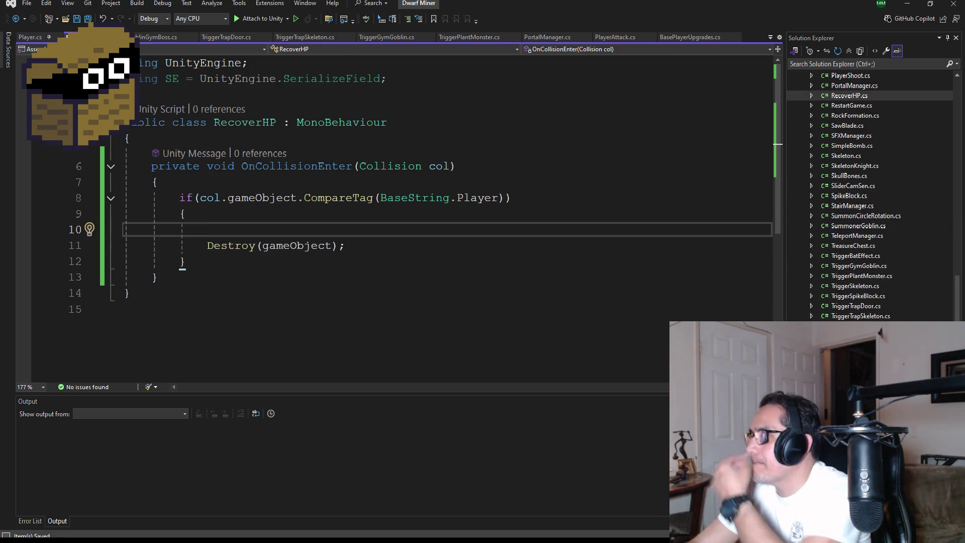
double_click(855, 336)
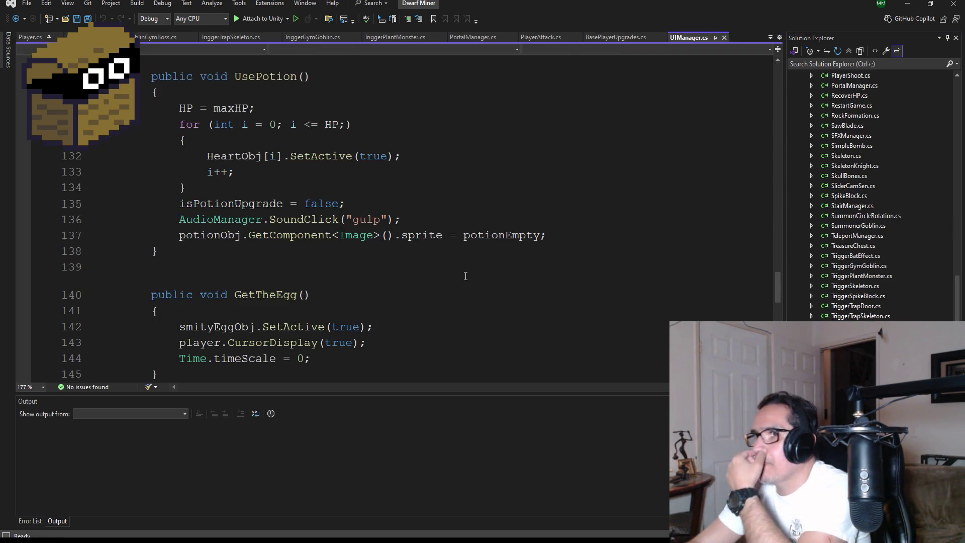
Delete the unused GetTheEgg method from UIManager.
scroll(336, 262, down, 2)
scroll(336, 262, down, 3)
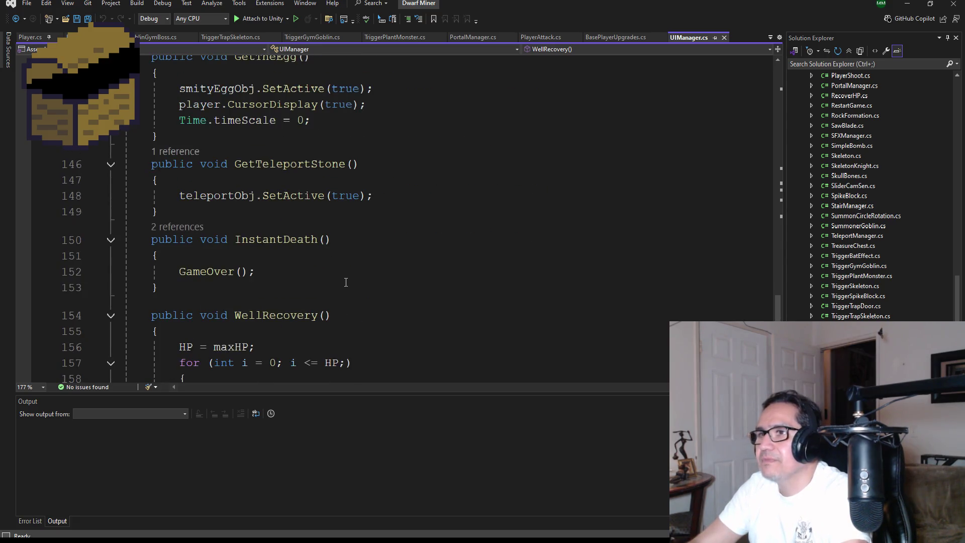
scroll(345, 279, up, 2)
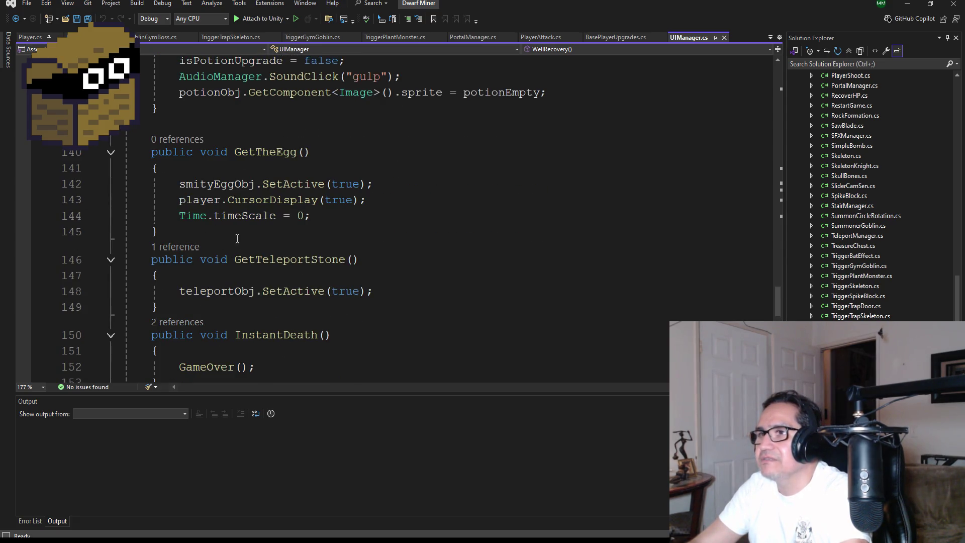
click(207, 238)
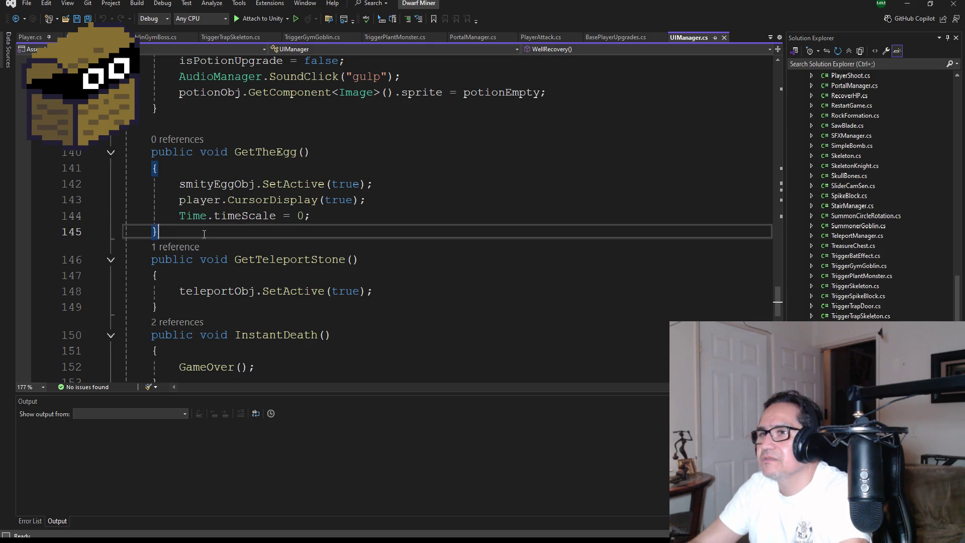
scroll(343, 245, down, 3)
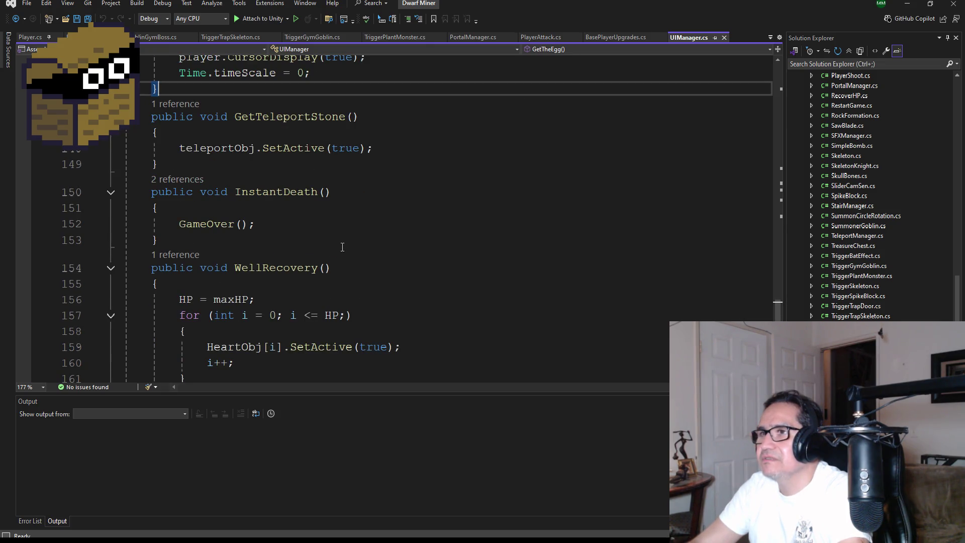
scroll(343, 247, up, 3)
drag(160, 232, 100, 153)
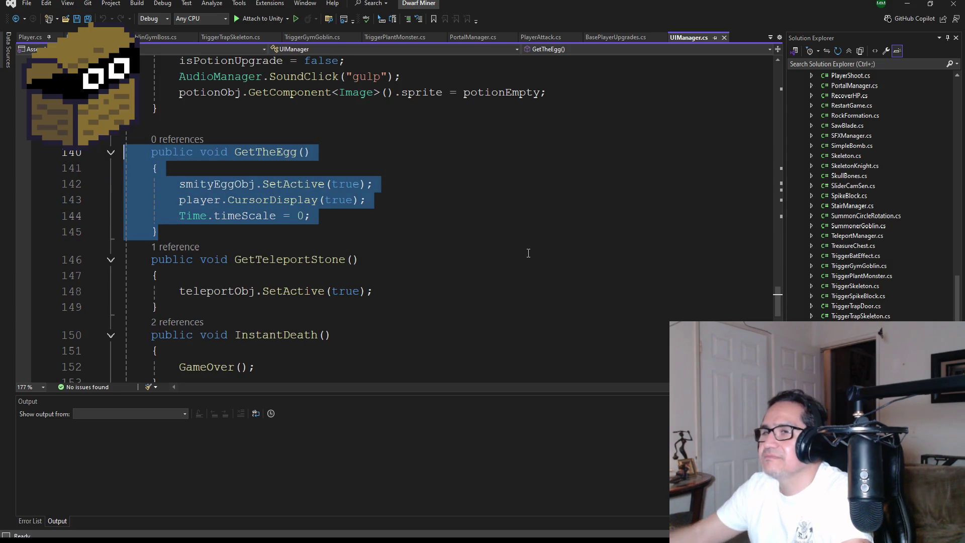
key(Delete)
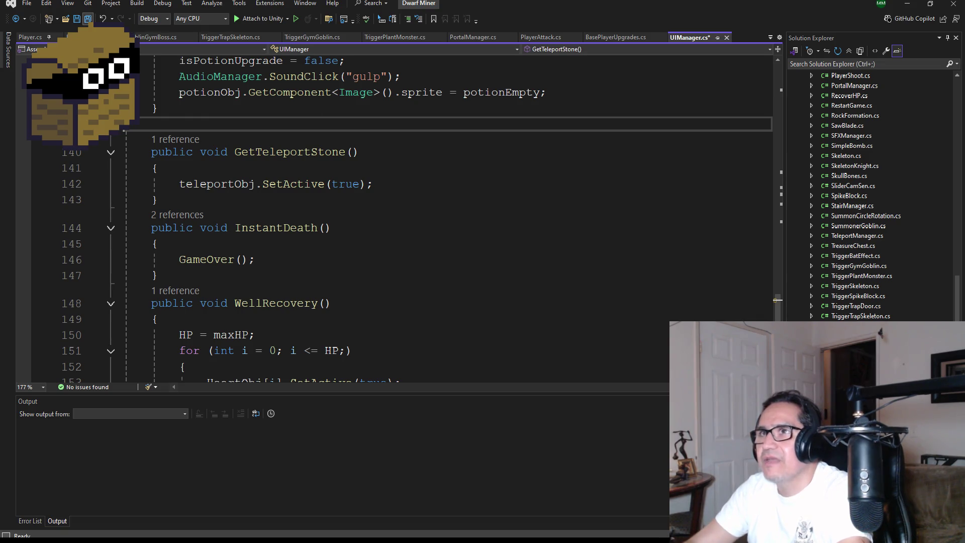
Add a blank line after the WellRecovery method's closing brace.
scroll(268, 206, down, 3)
scroll(282, 268, down, 2)
scroll(279, 252, up, 3)
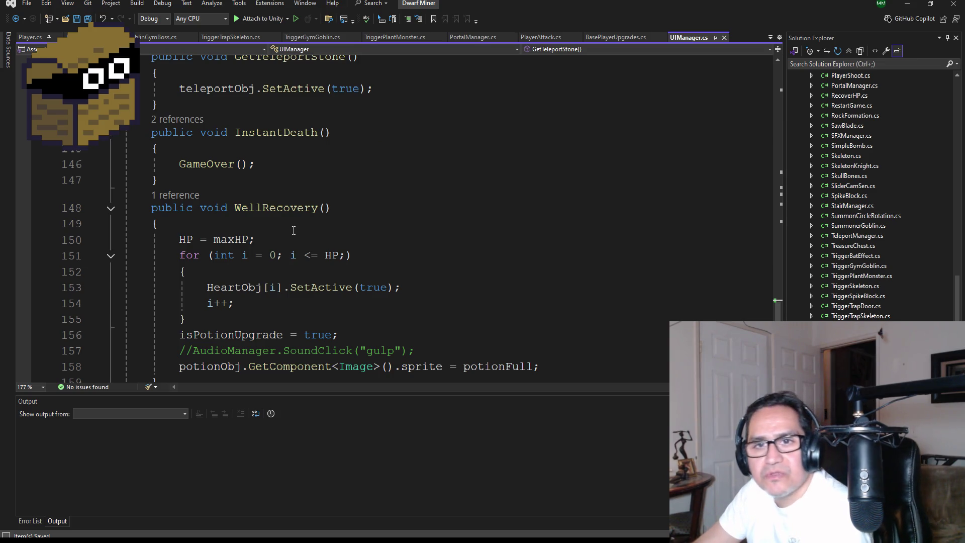
scroll(275, 245, down, 2)
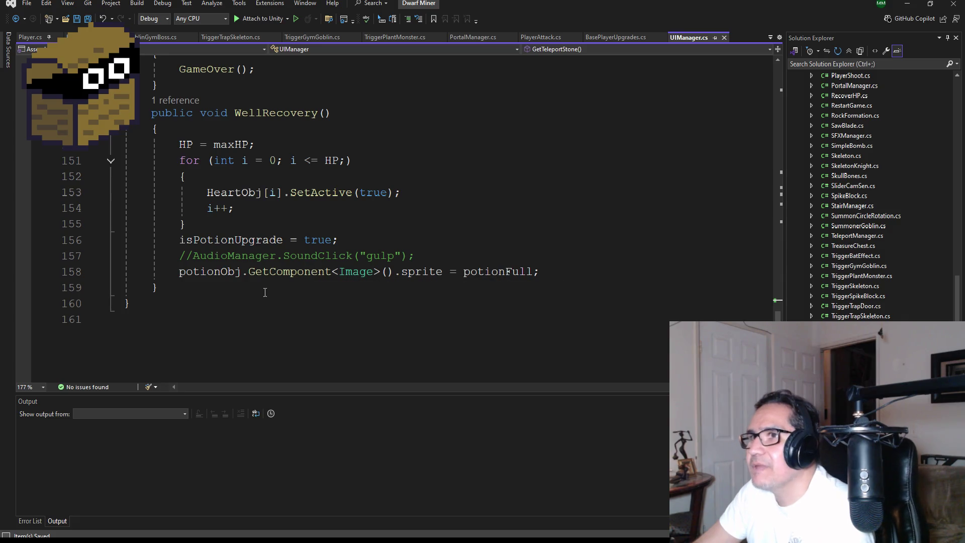
click(237, 295)
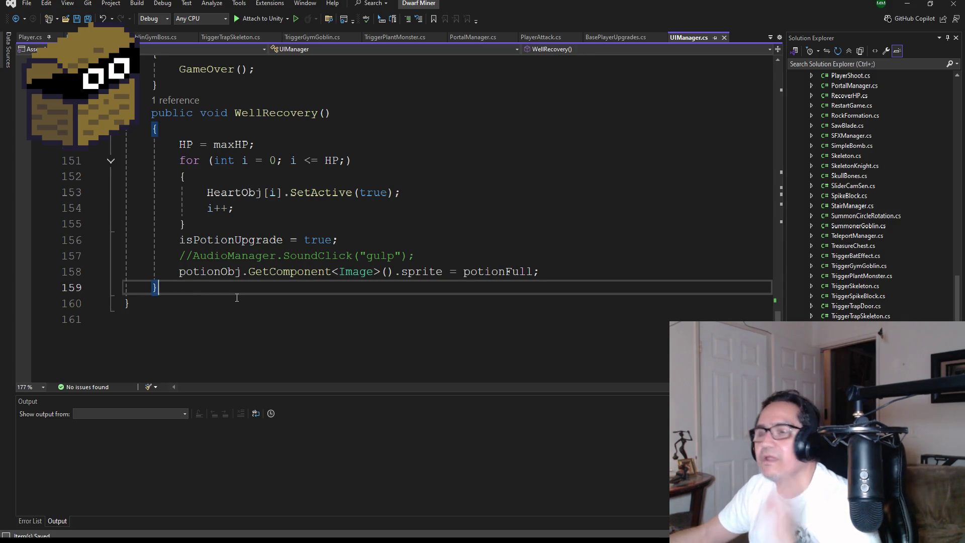
key(Return)
scroll(292, 312, up, 3)
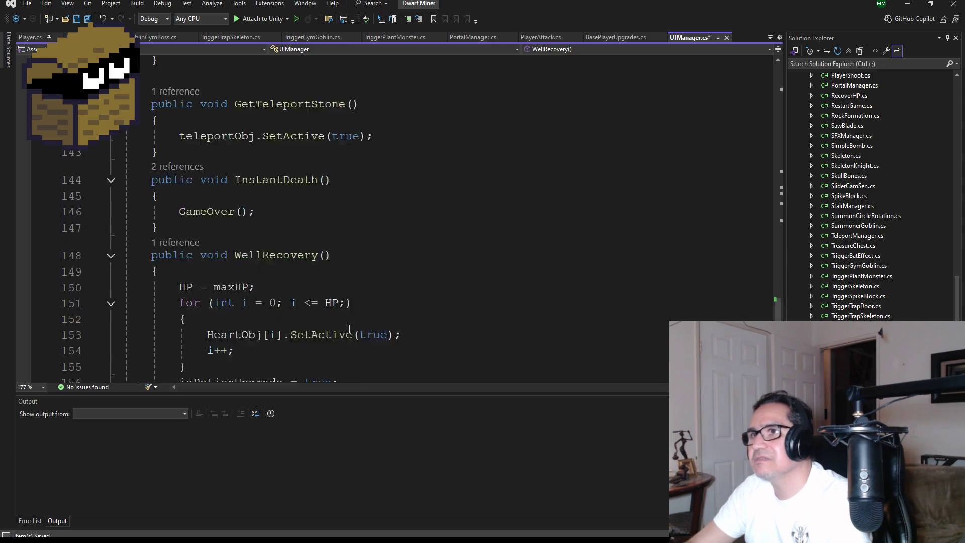
scroll(349, 331, down, 3)
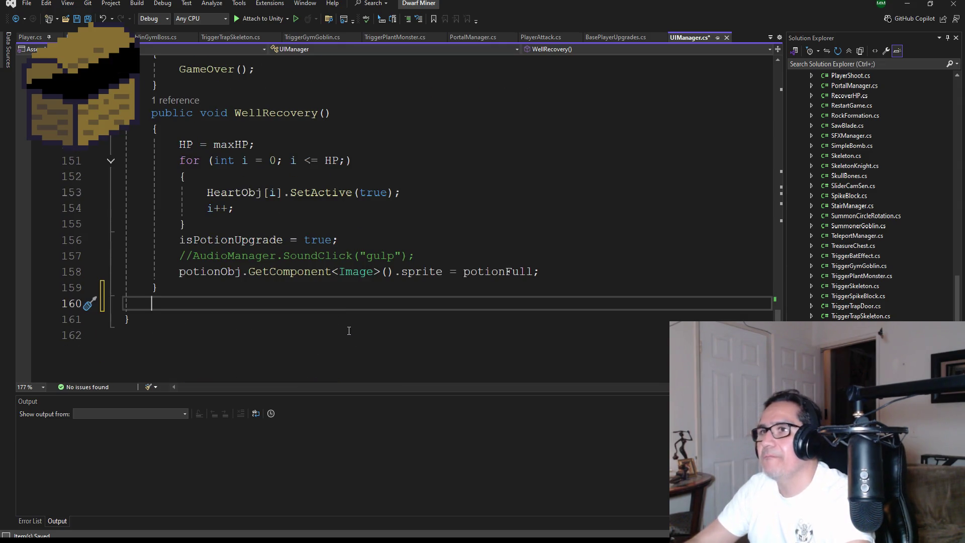
Declare public void RecoverHeart(int amount) with an empty body in UIManager.
text(public )
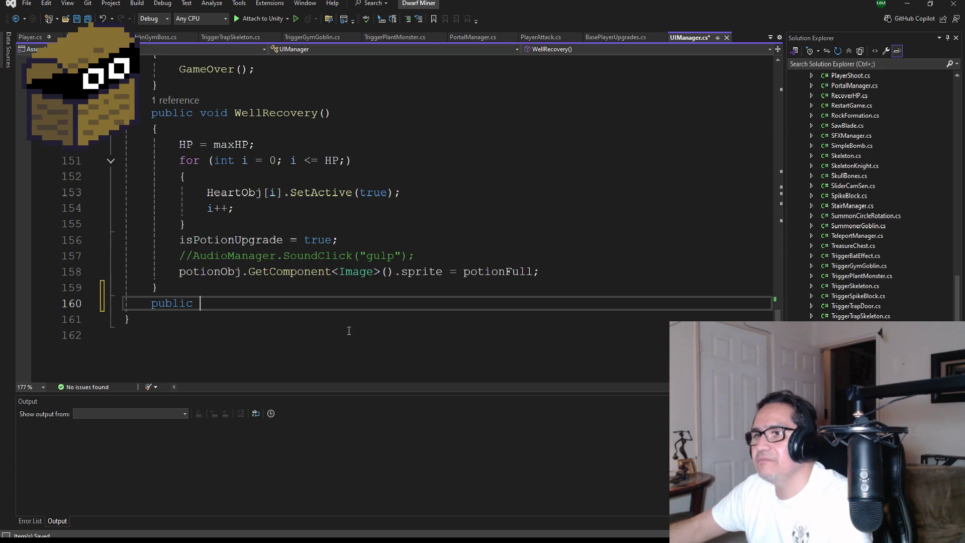
text(void Re)
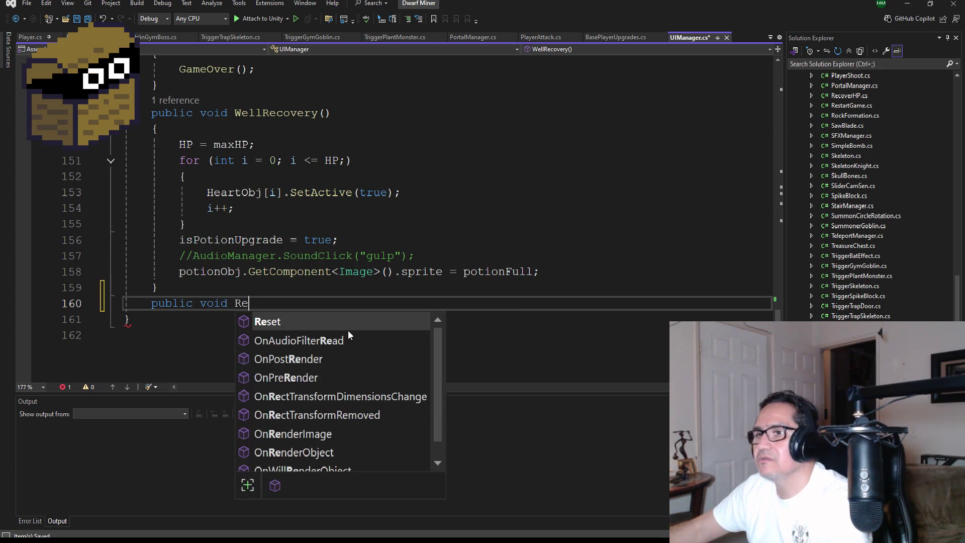
text(coverHeart)
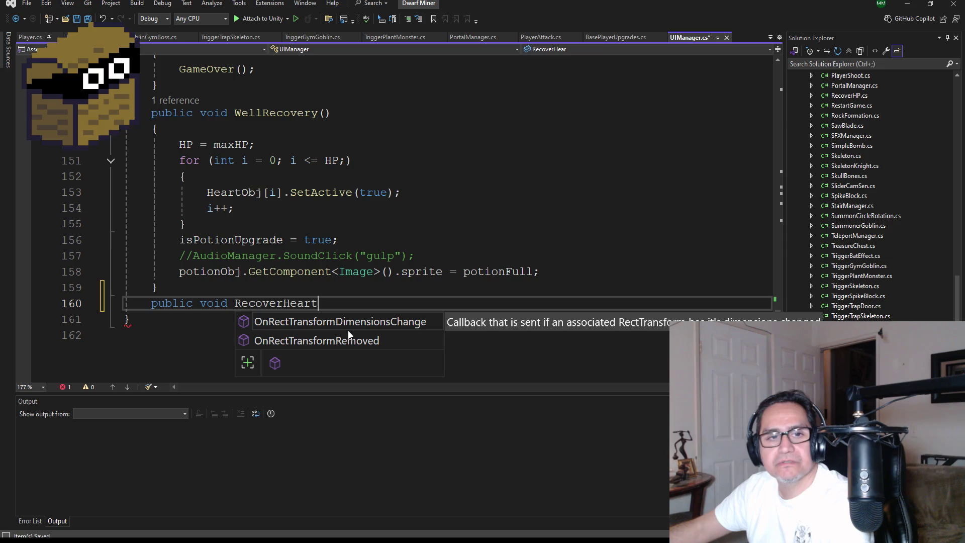
key(Escape)
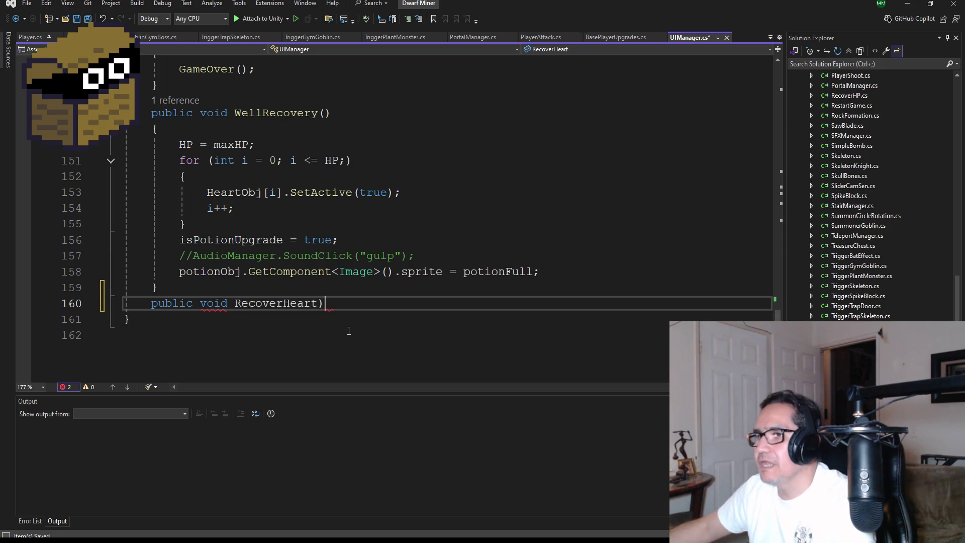
text(())
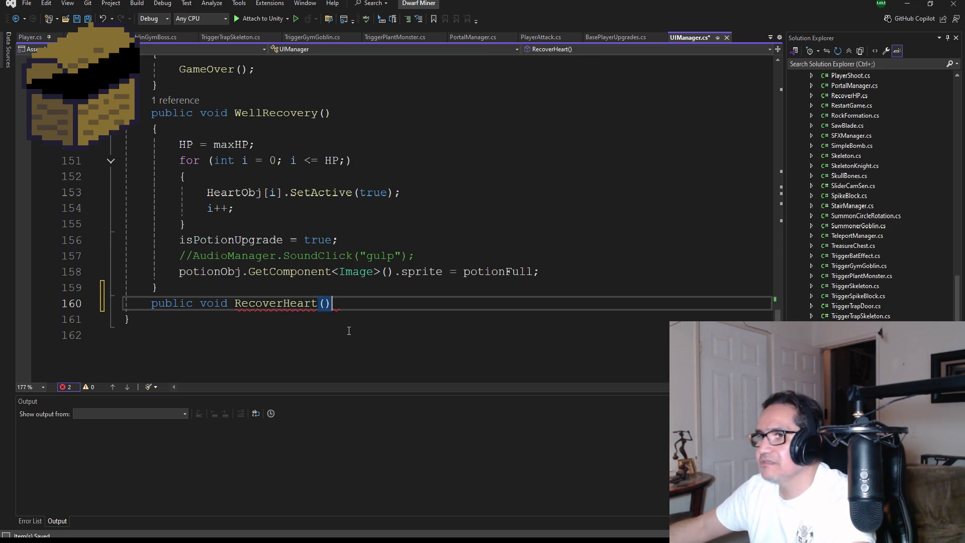
key(Return)
text({)
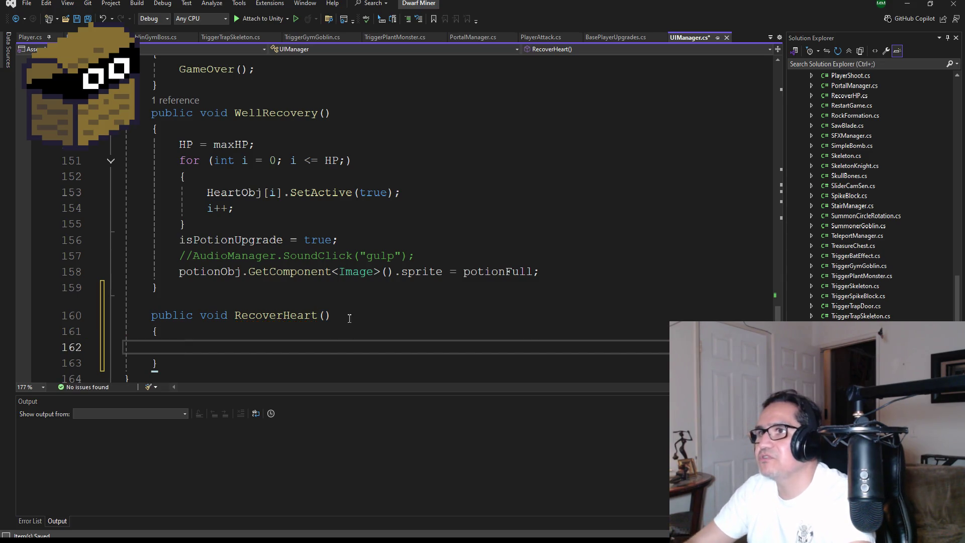
key(Return)
click(325, 267)
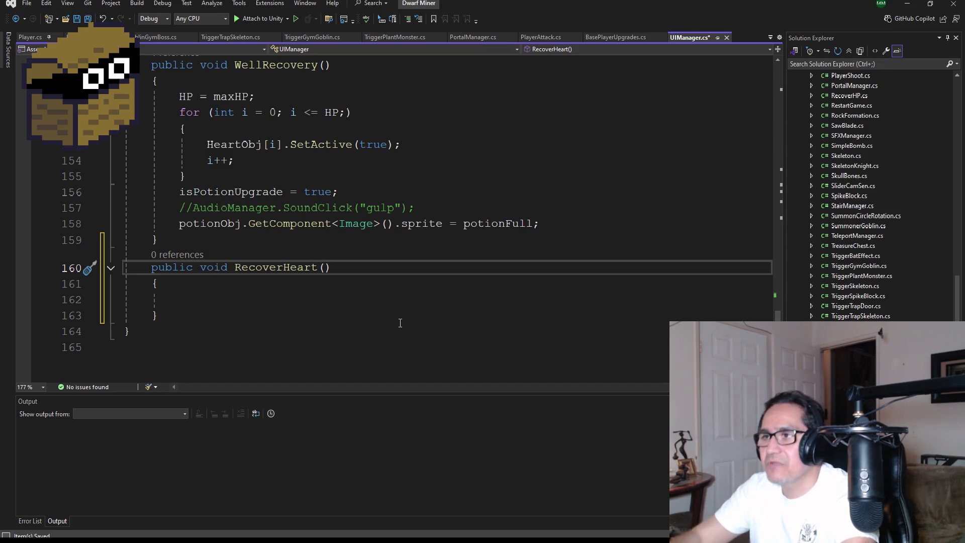
text(int )
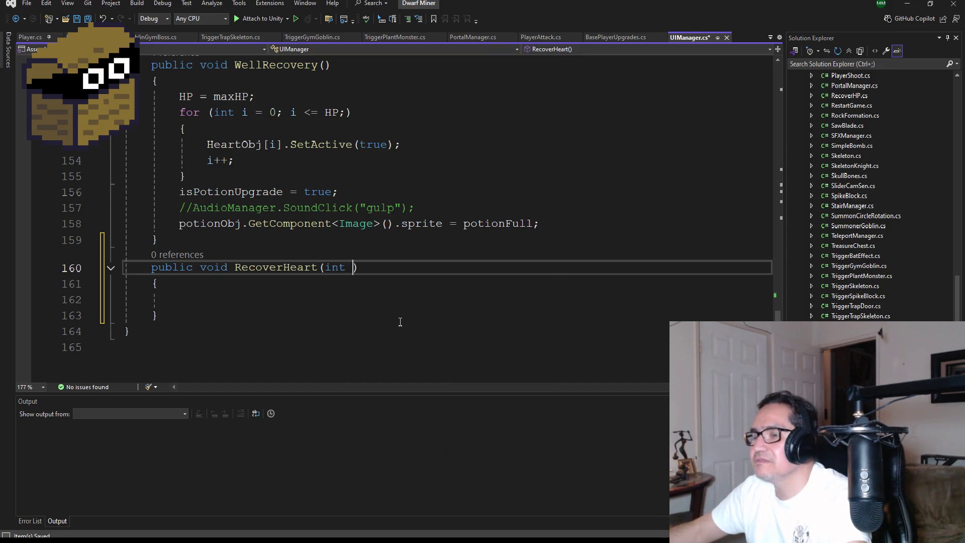
text(mount)
key(BackSpace)
key(BackSpace)
key(BackSpace)
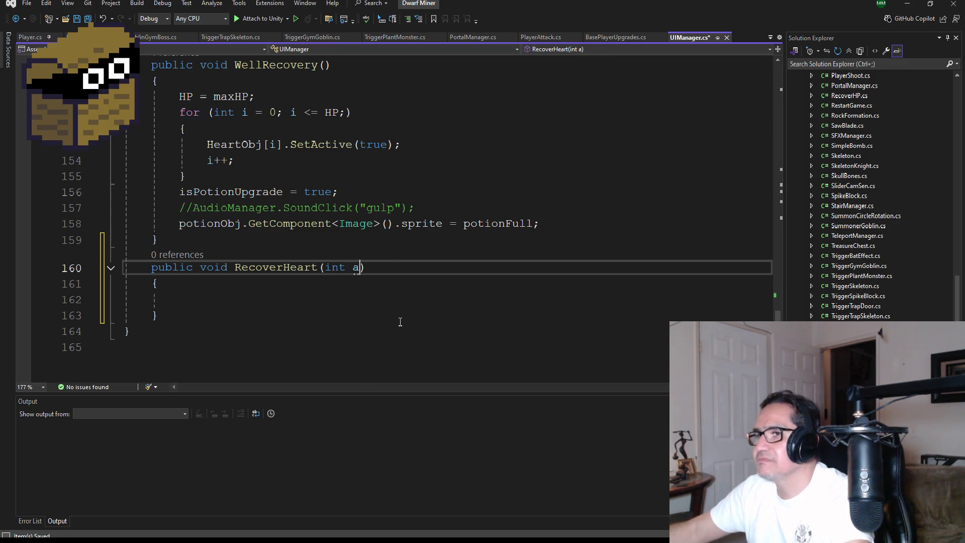
text(amount)
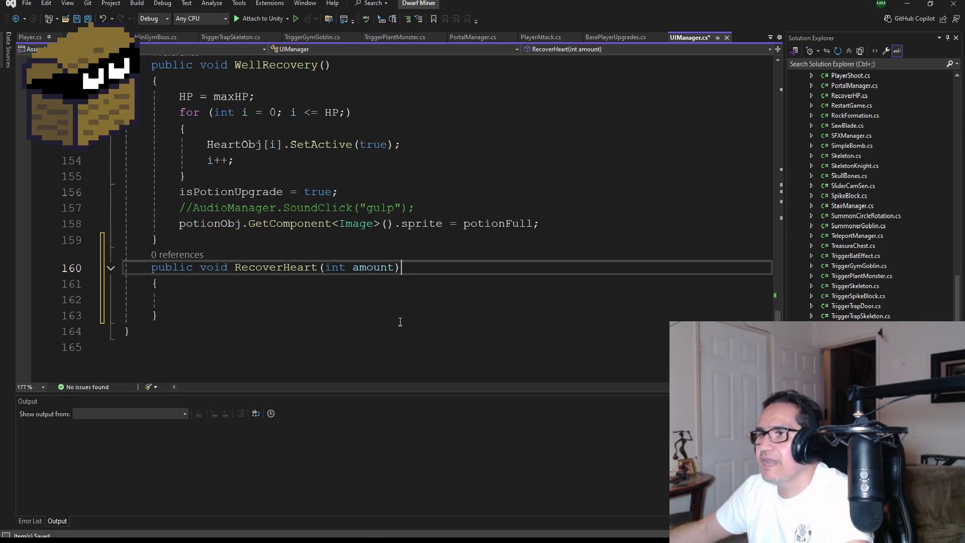
key(Down)
key(Down)
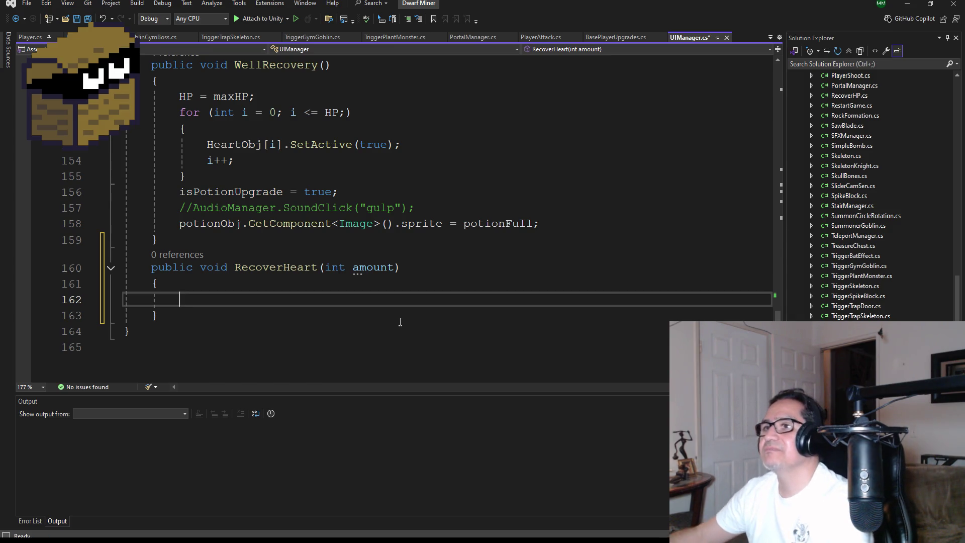
Write HeartObj[HP].SetActive(true); in the RecoverHeart body.
text(if()
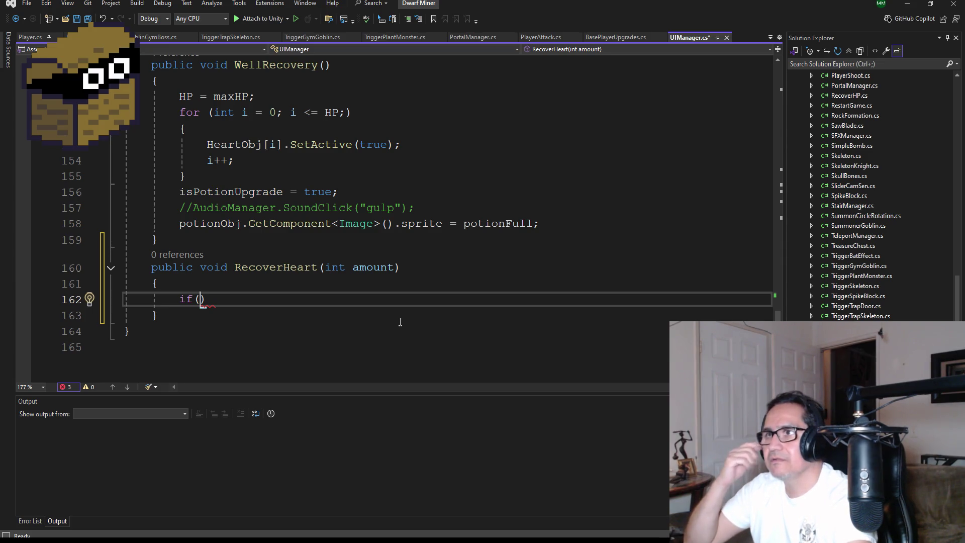
key(BackSpace)
key(BackSpace)
key(BackSpace)
text(Heat)
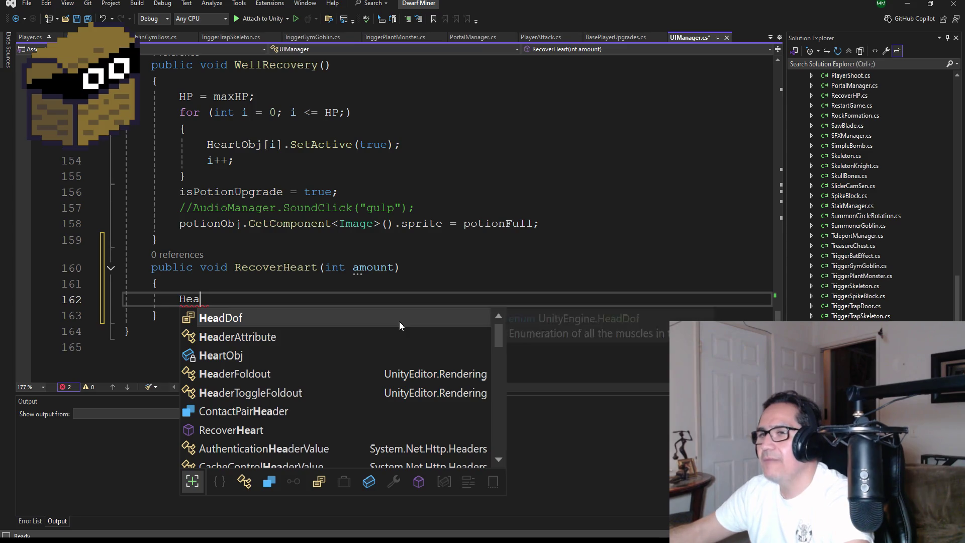
key(BackSpace)
text(rt)
key(Tab)
text([)
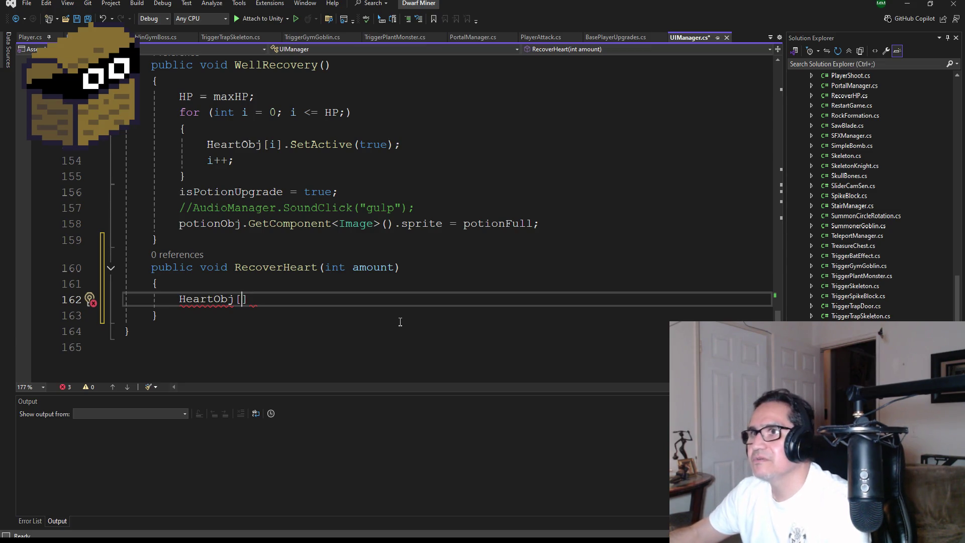
text(HP].Set)
key(Tab)
text((true);)
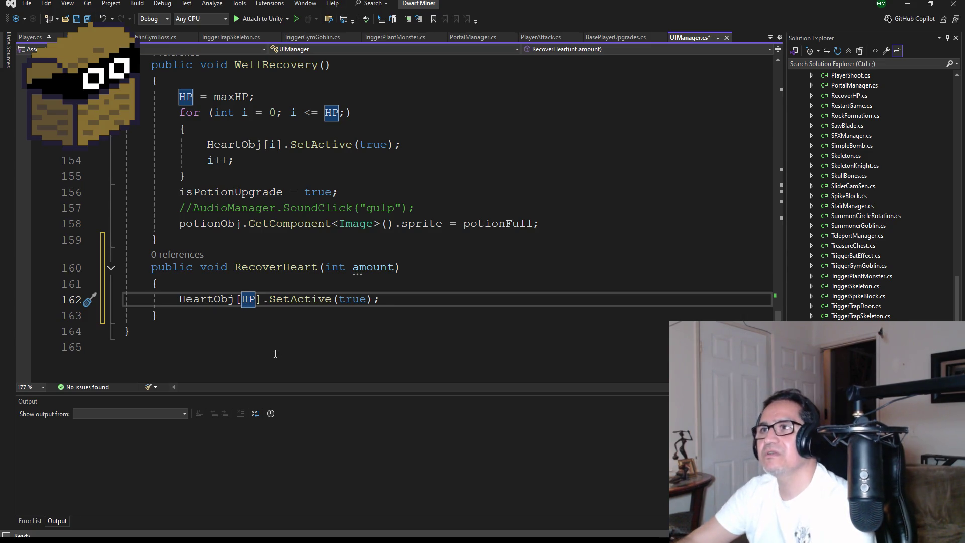
Add HP = HP + amount; on a new line above the SetActive call.
click(170, 298)
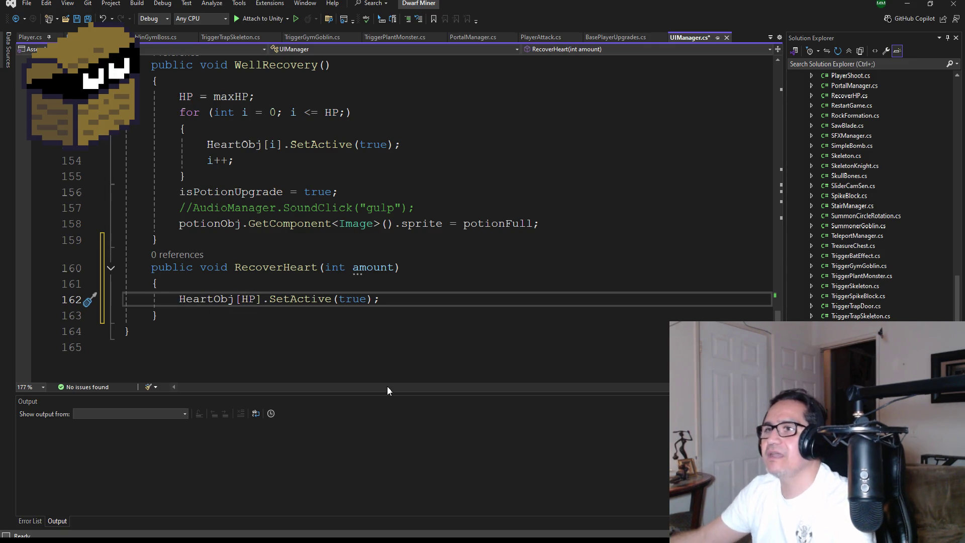
key(Return)
key(Up)
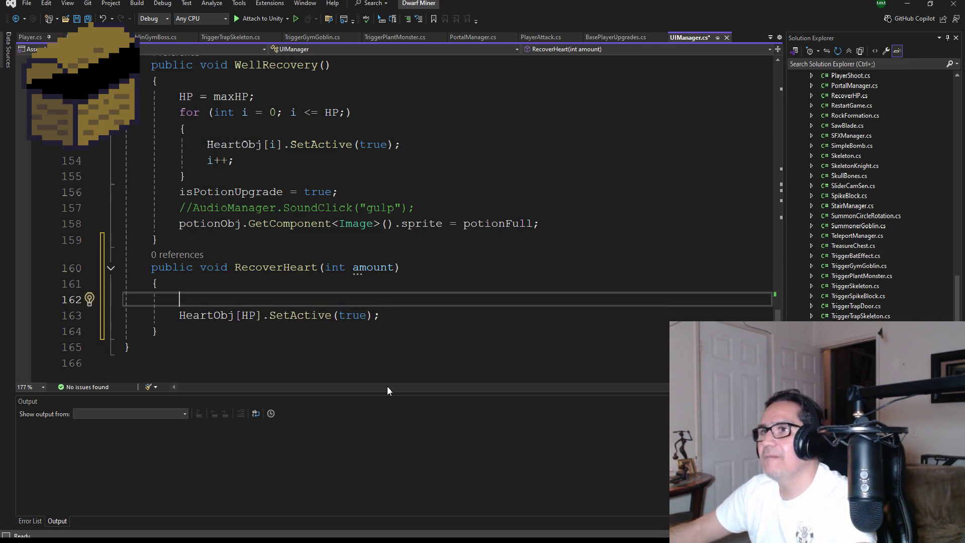
text(H)
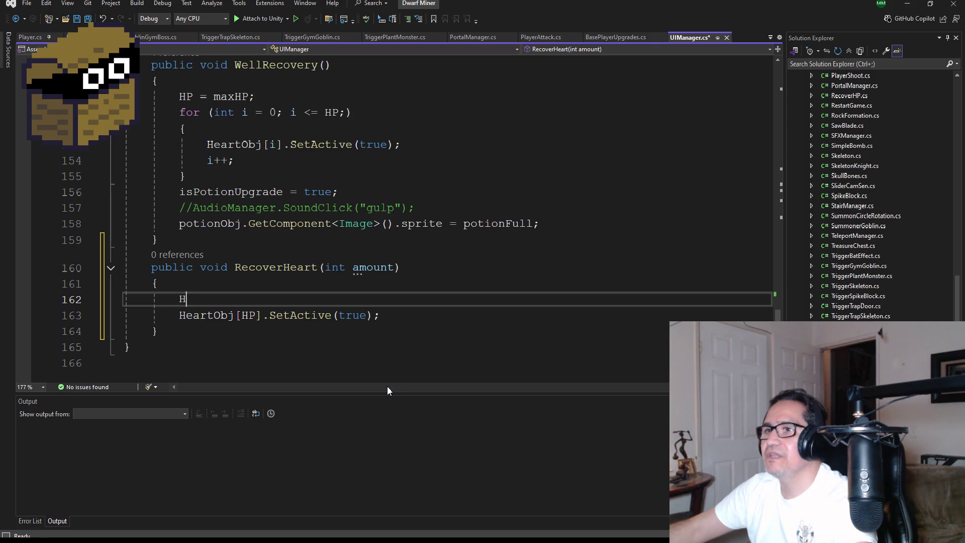
text(P = HP =)
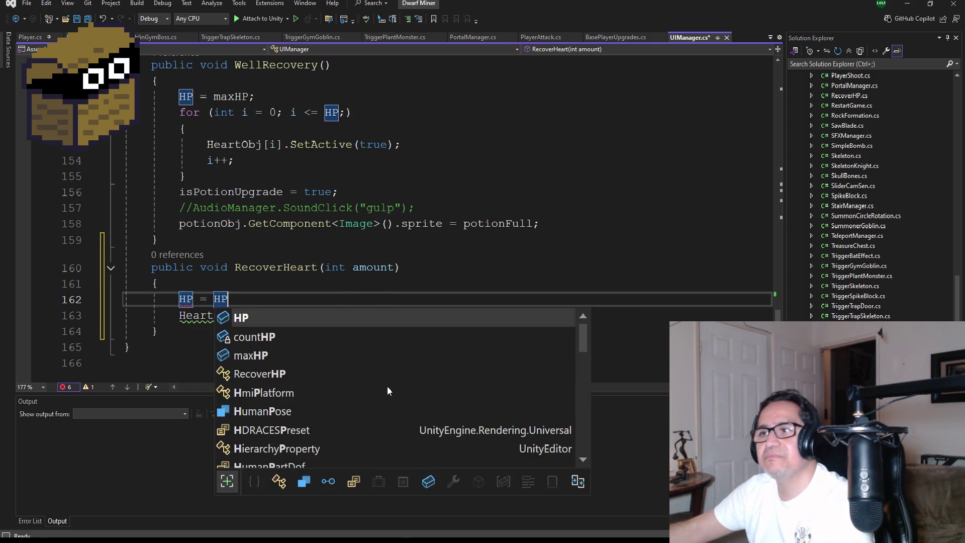
key(BackSpace)
key(BackSpace)
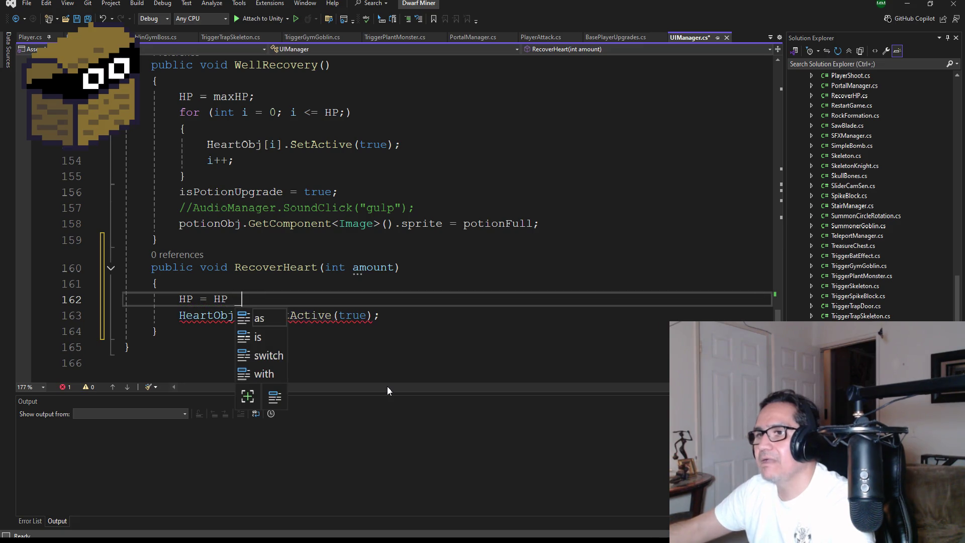
text(+ )
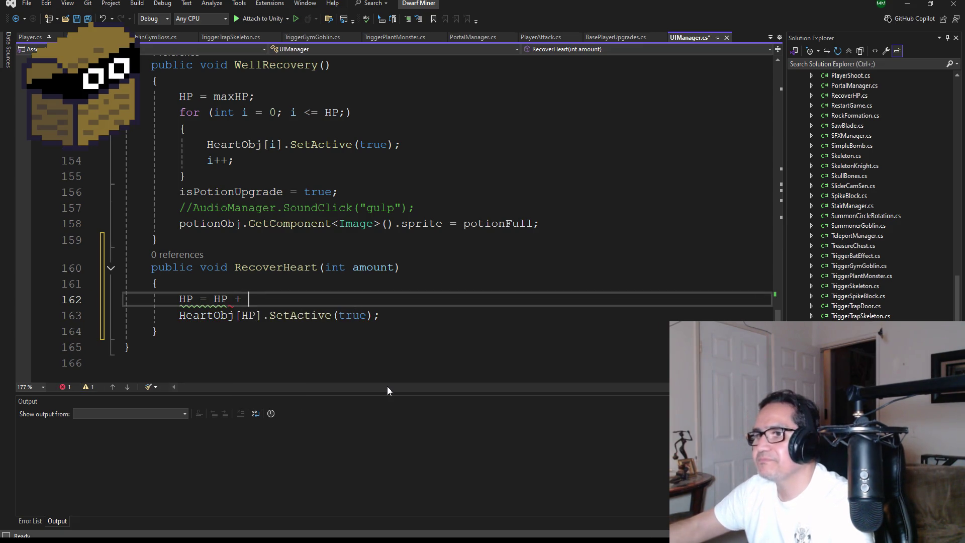
text(amont)
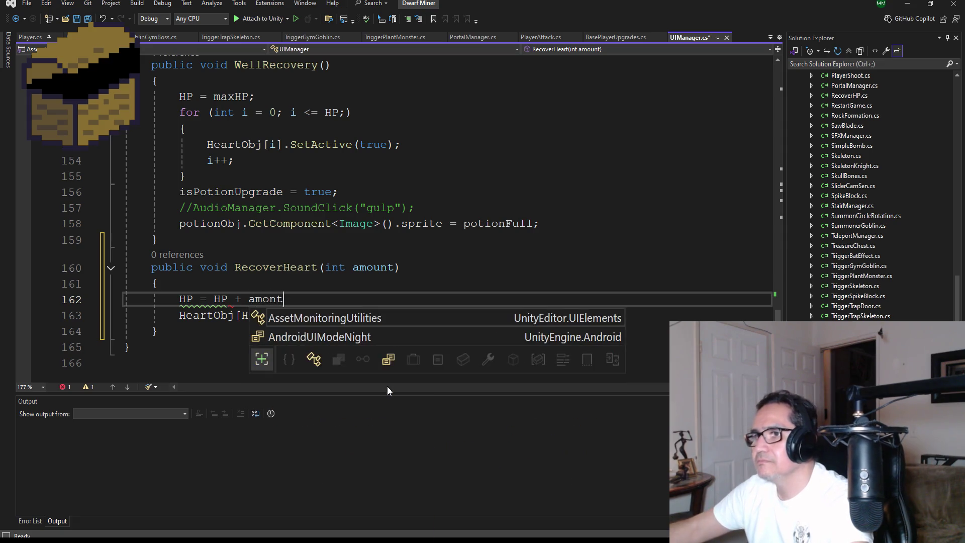
key(BackSpace)
key(BackSpace)
text(unt;)
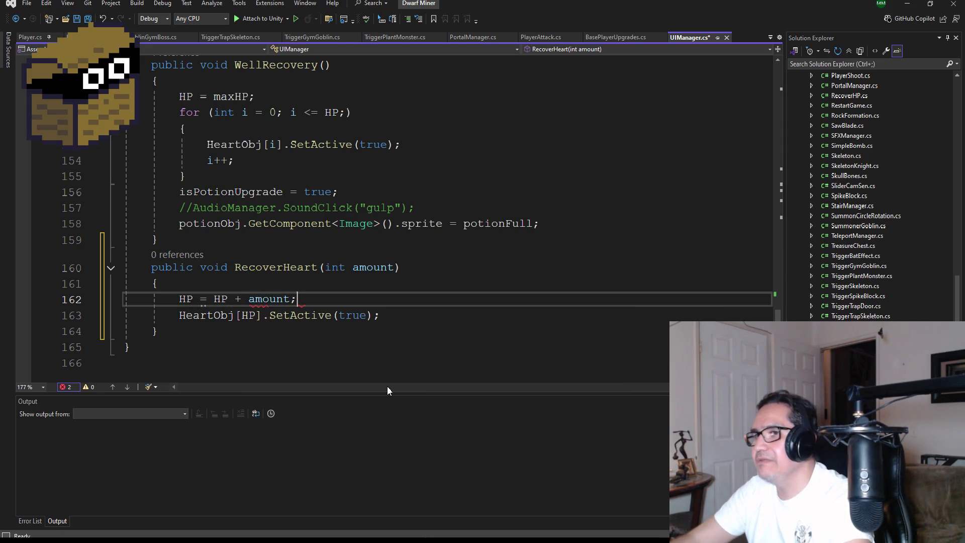
scroll(309, 269, up, 3)
scroll(310, 269, up, 20)
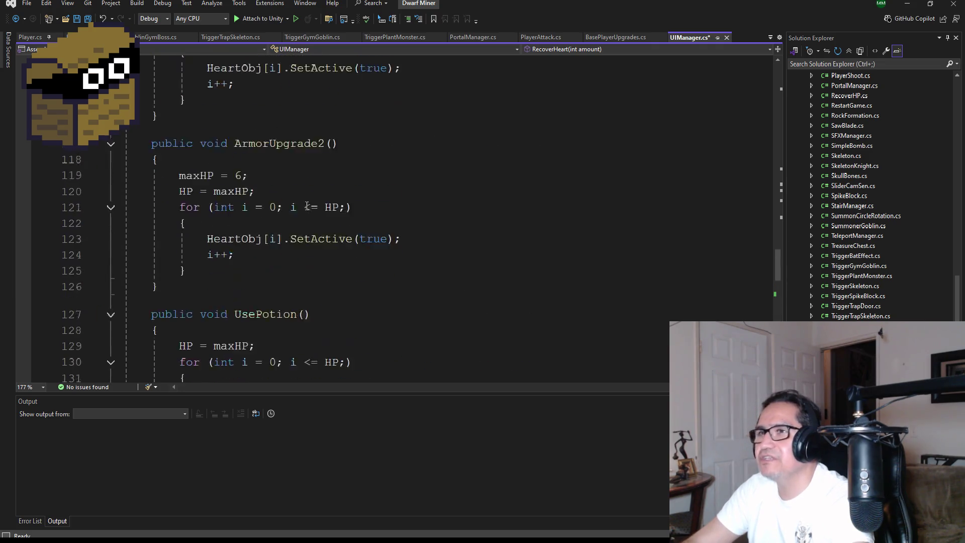
scroll(308, 173, up, 10)
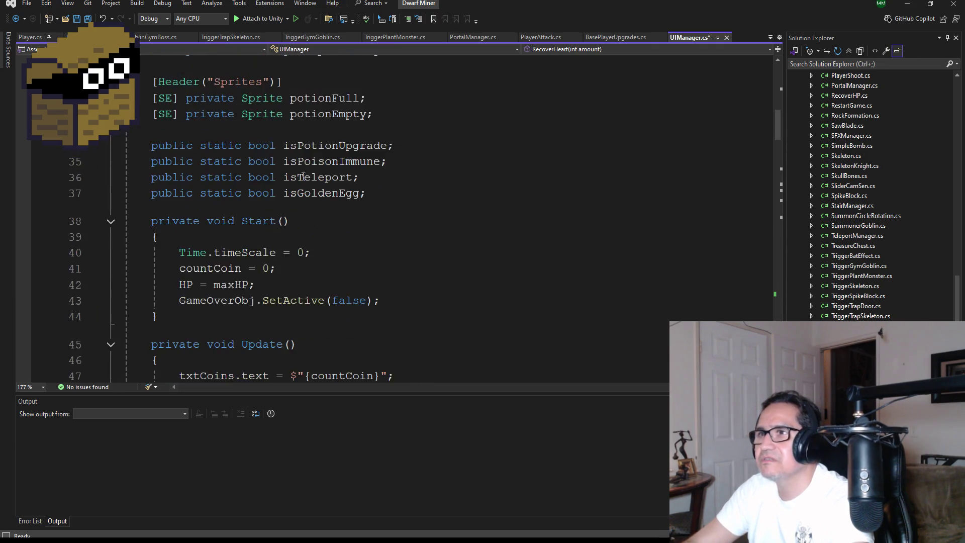
scroll(342, 207, up, 3)
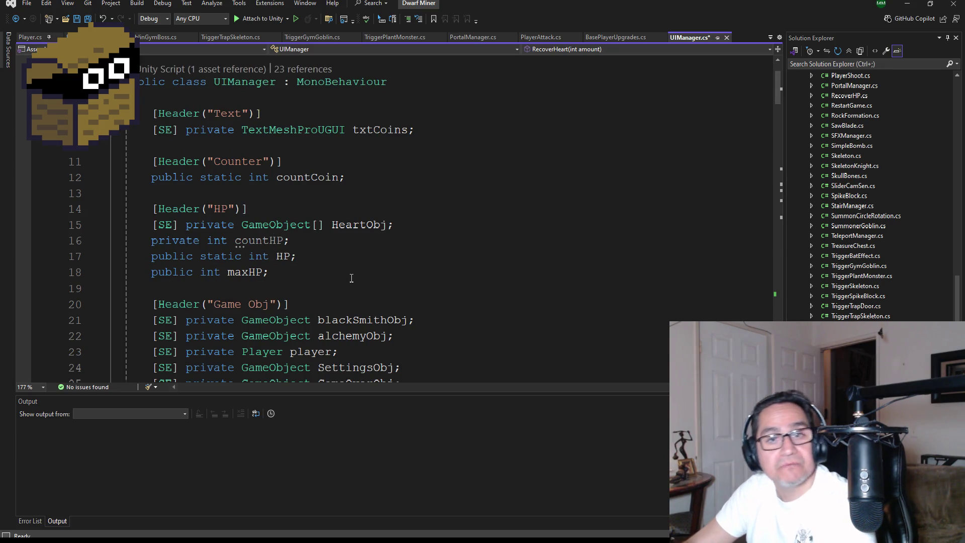
scroll(352, 278, down, 20)
scroll(340, 271, down, 16)
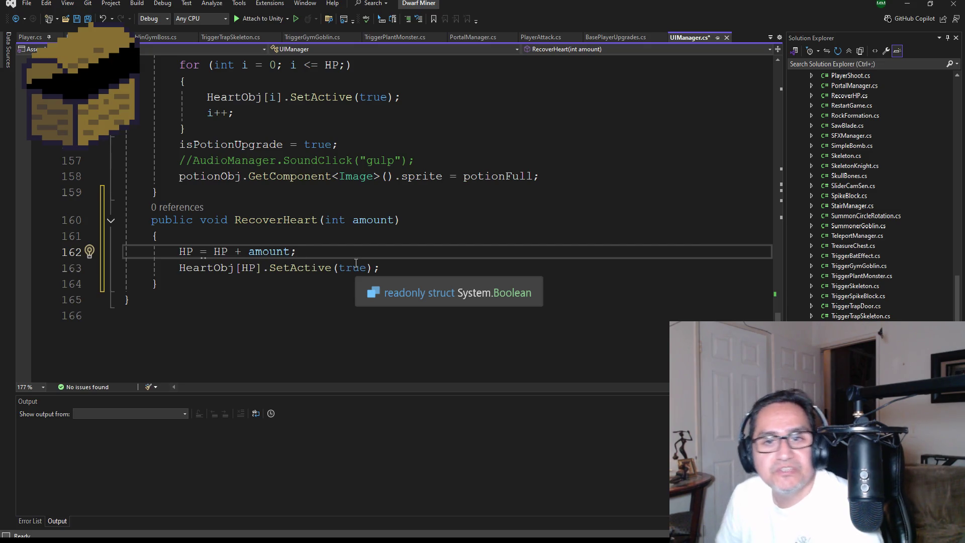
key(Return)
text(HP +-)
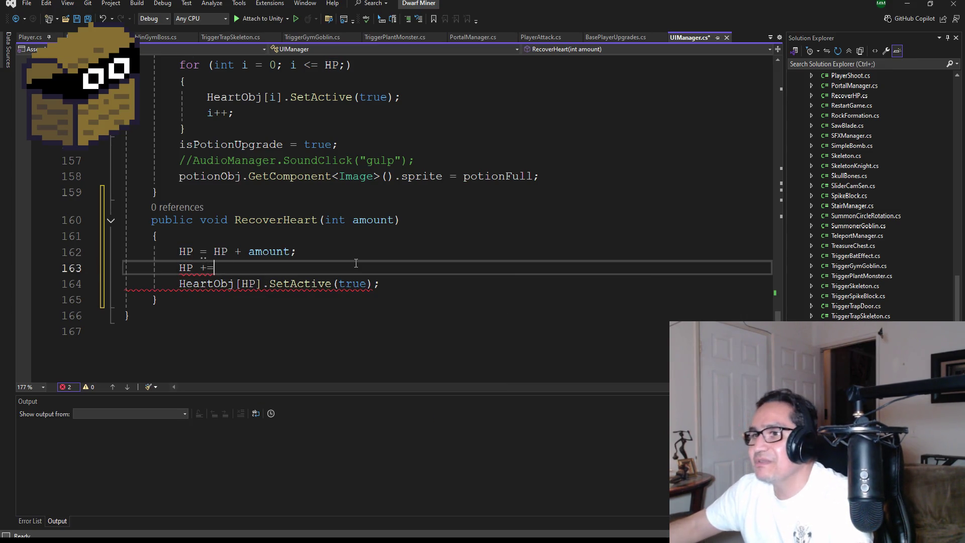
text( HP;)
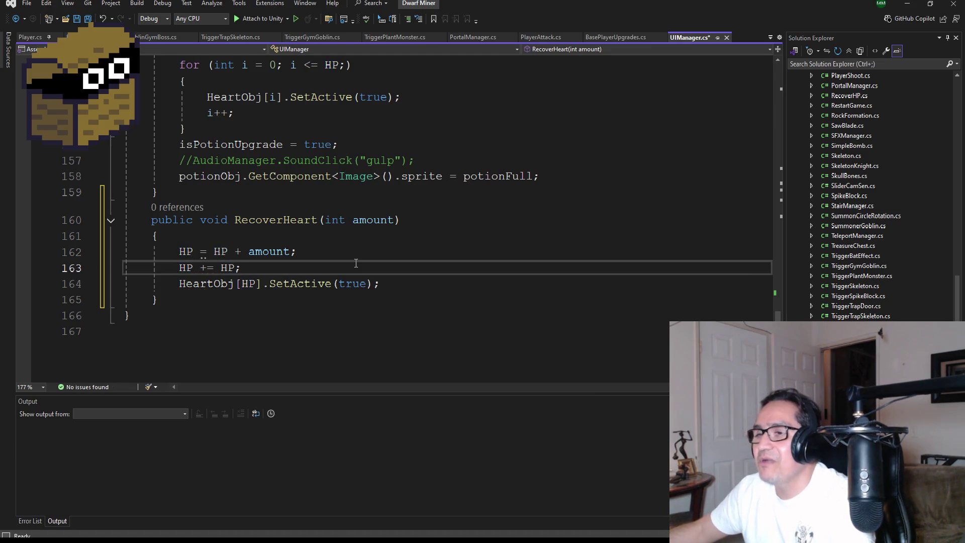
key(Left)
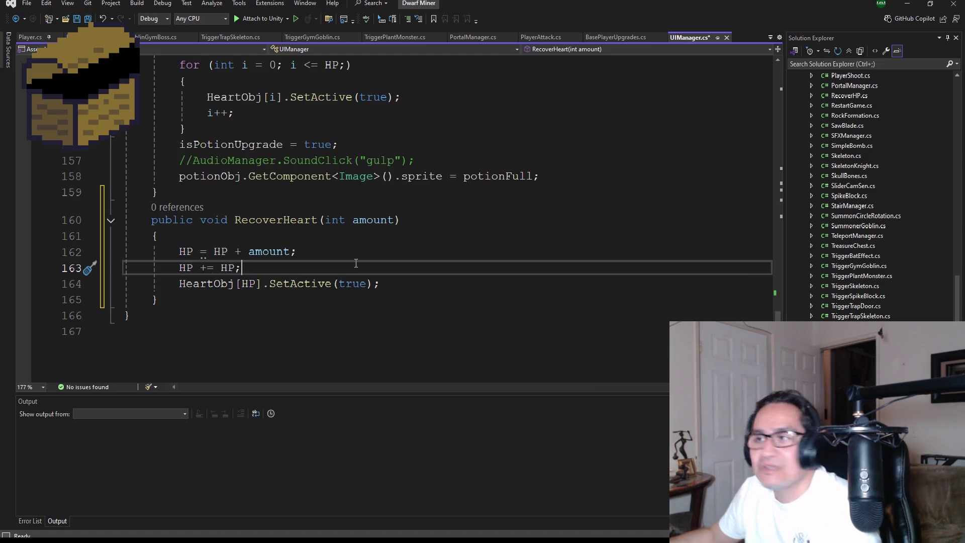
key(BackSpace)
key(BackSpace)
text(amount)
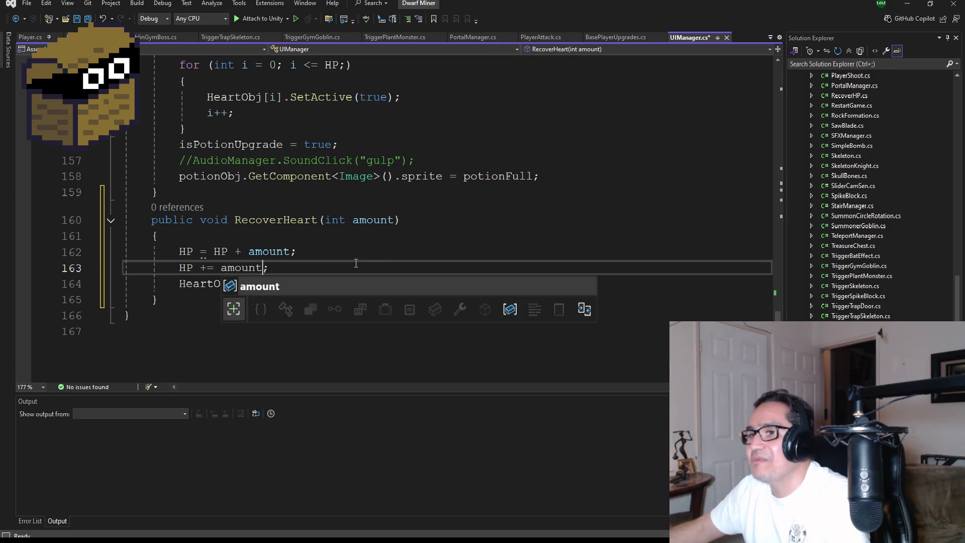
key(Right)
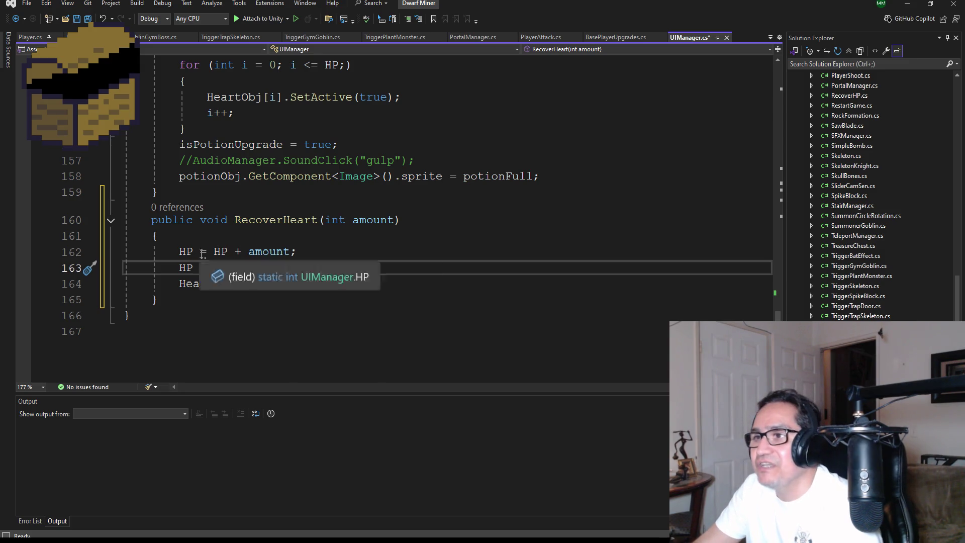
drag(279, 267, 124, 268)
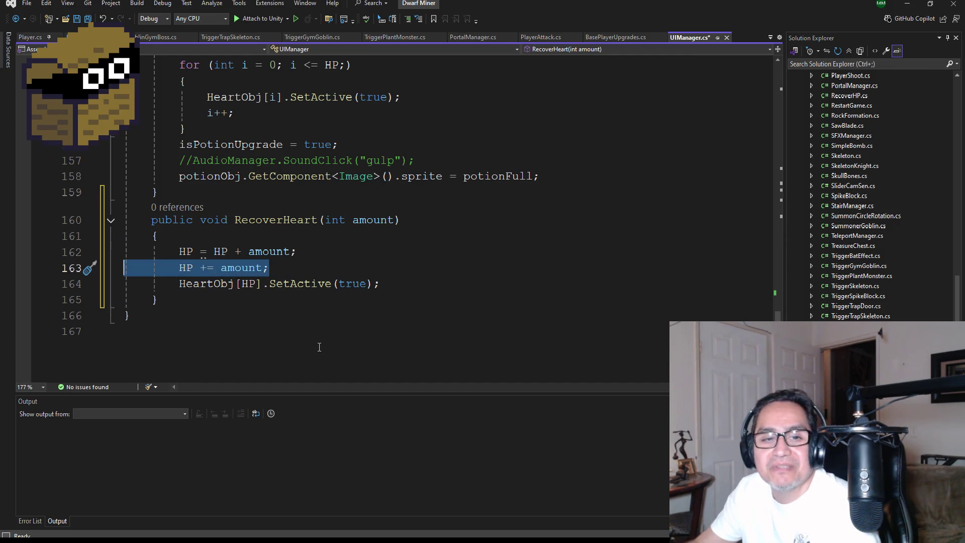
key(Delete)
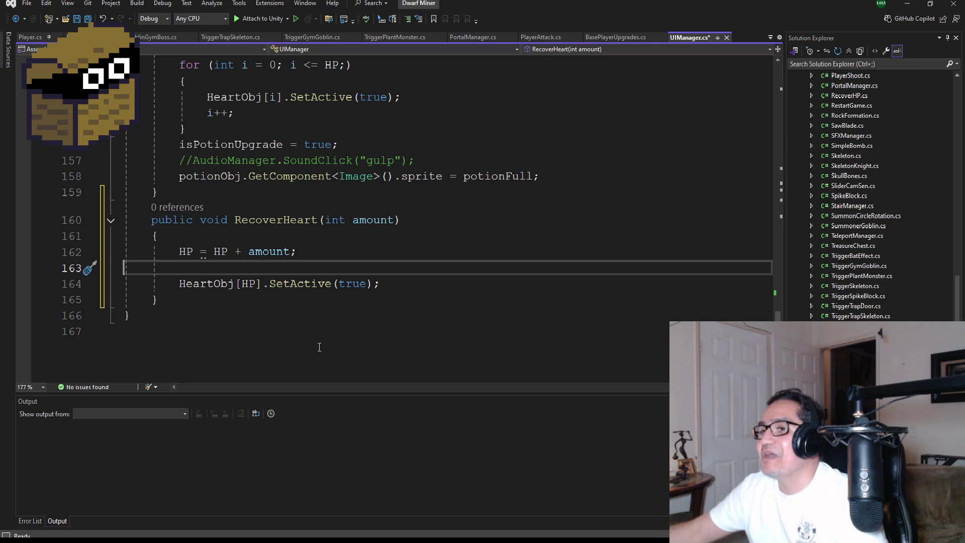
key(BackSpace)
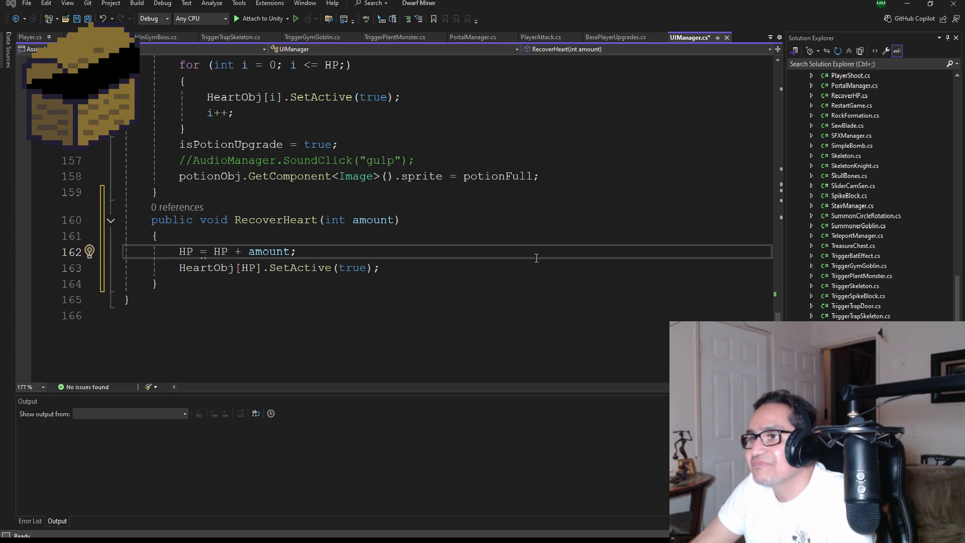
Save UIManager.cs with the finished RecoverHeart method.
click(342, 260)
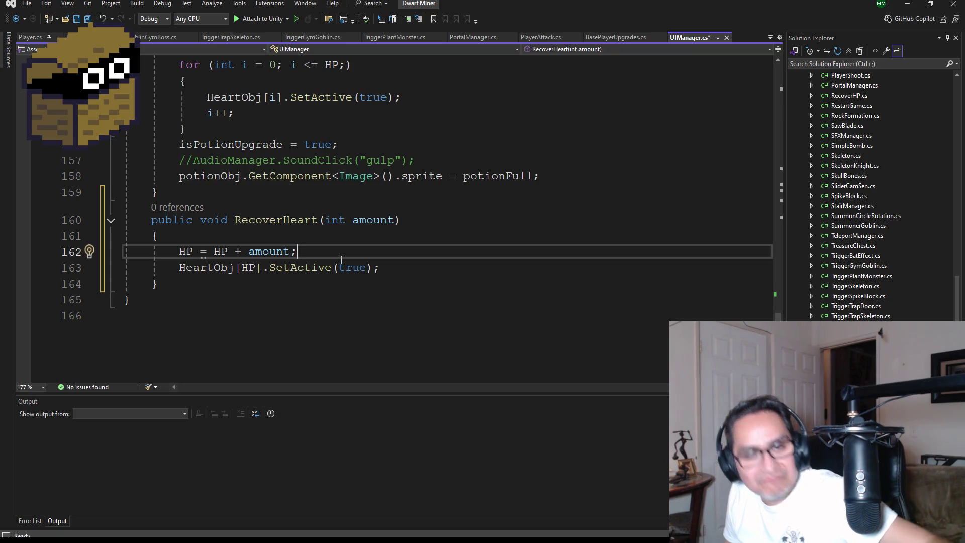
click(88, 20)
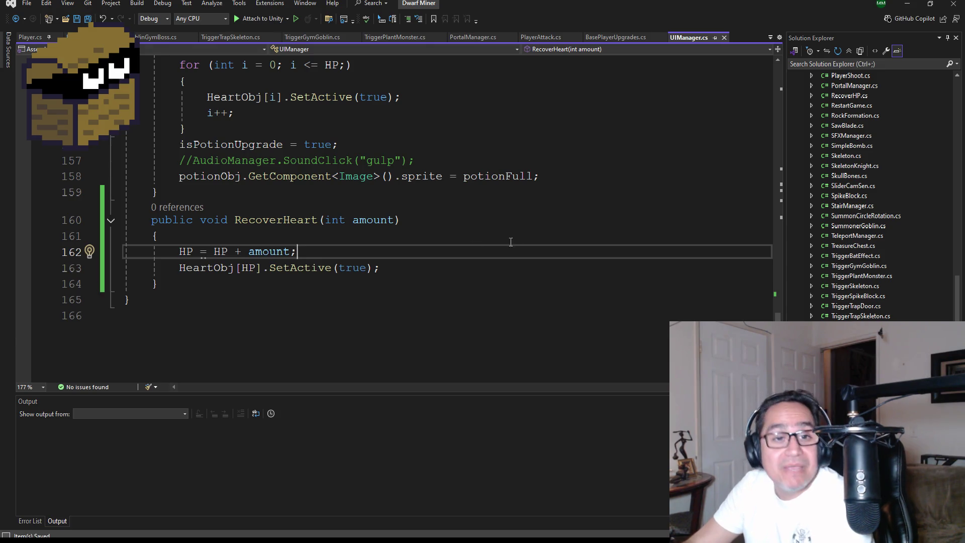
scroll(511, 345, up, 2)
scroll(350, 371, down, 1)
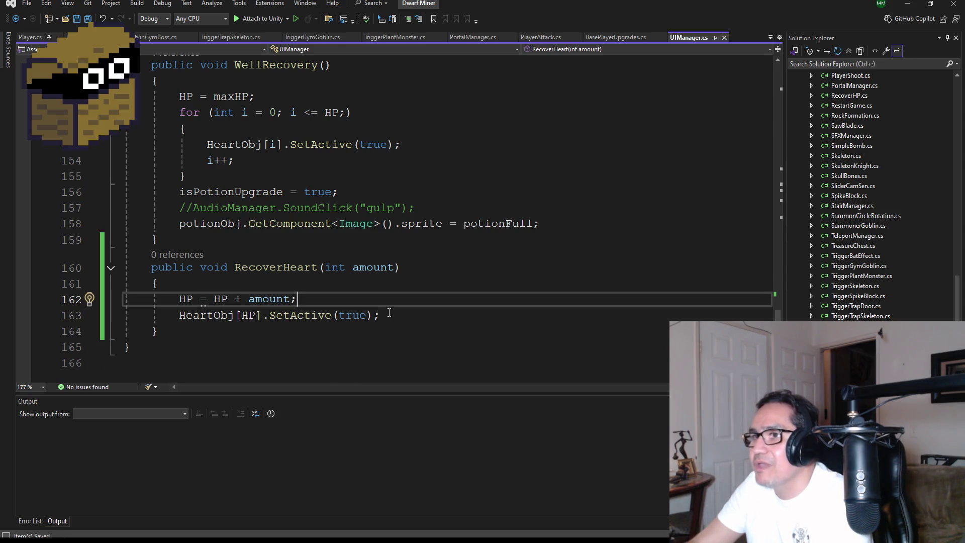
scroll(389, 313, up, 1)
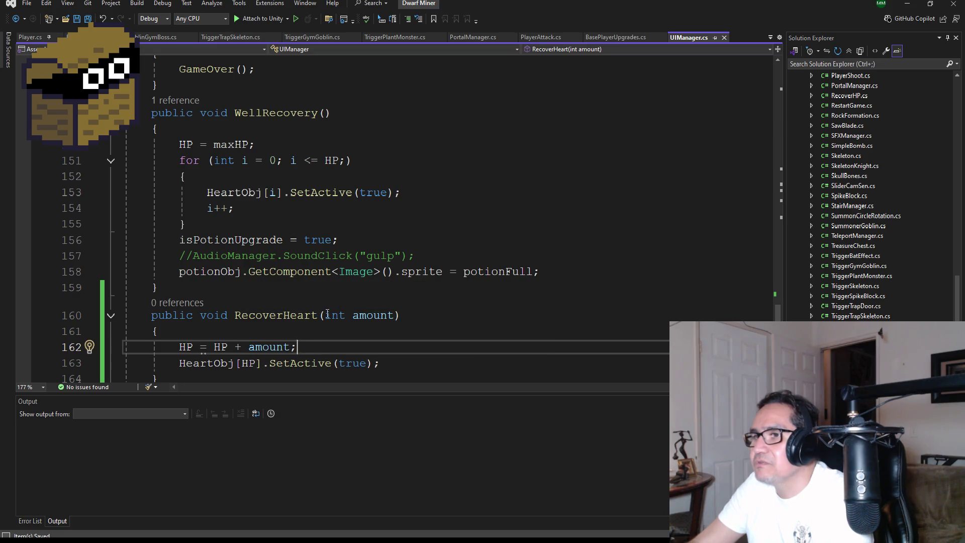
scroll(352, 326, down, 1)
Review the RecoverHeart code, then return to RecoverHP.cs.
click(409, 316)
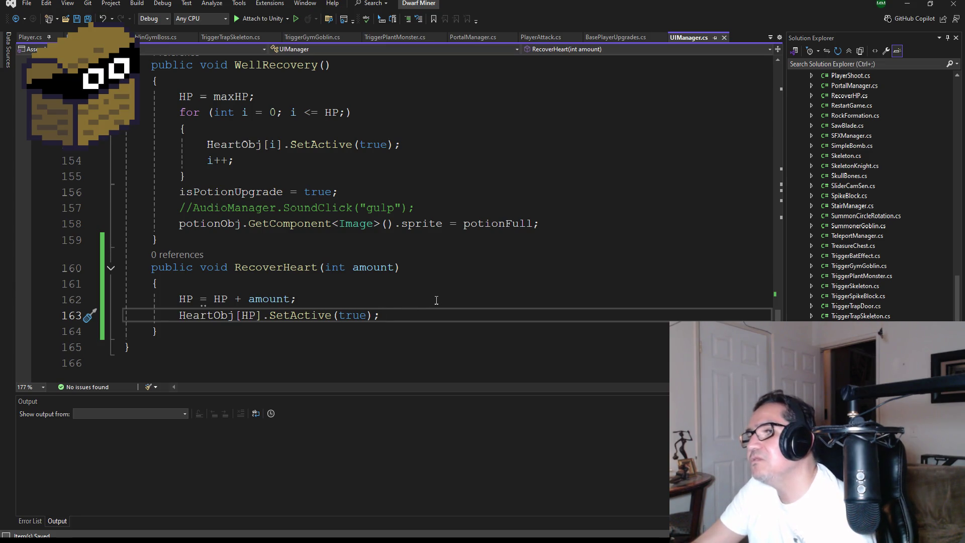
scroll(294, 232, up, 2)
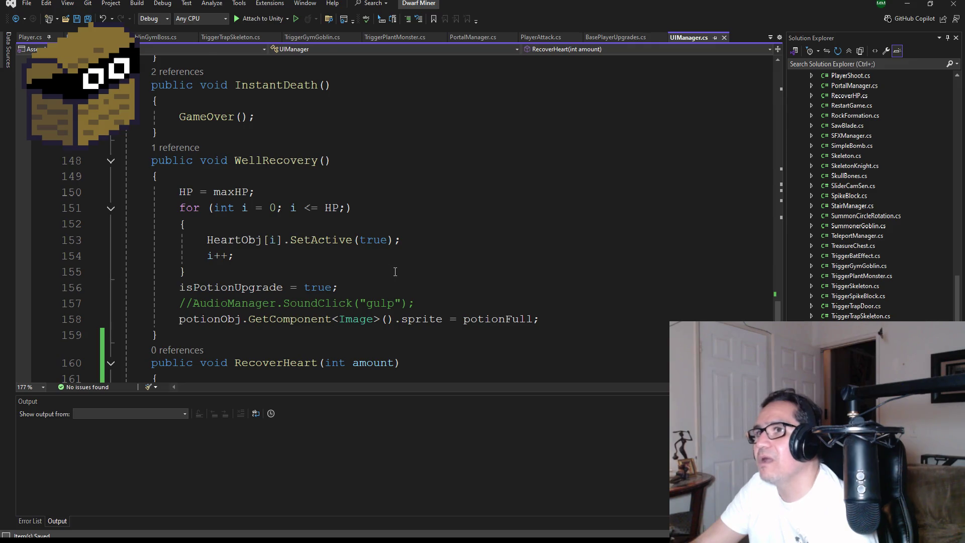
scroll(395, 271, down, 3)
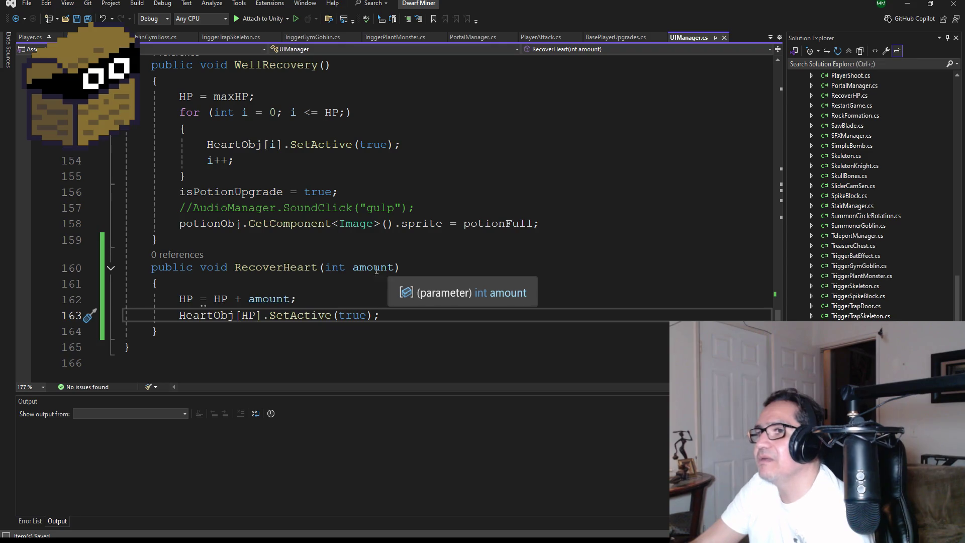
scroll(373, 239, up, 2)
scroll(372, 240, up, 2)
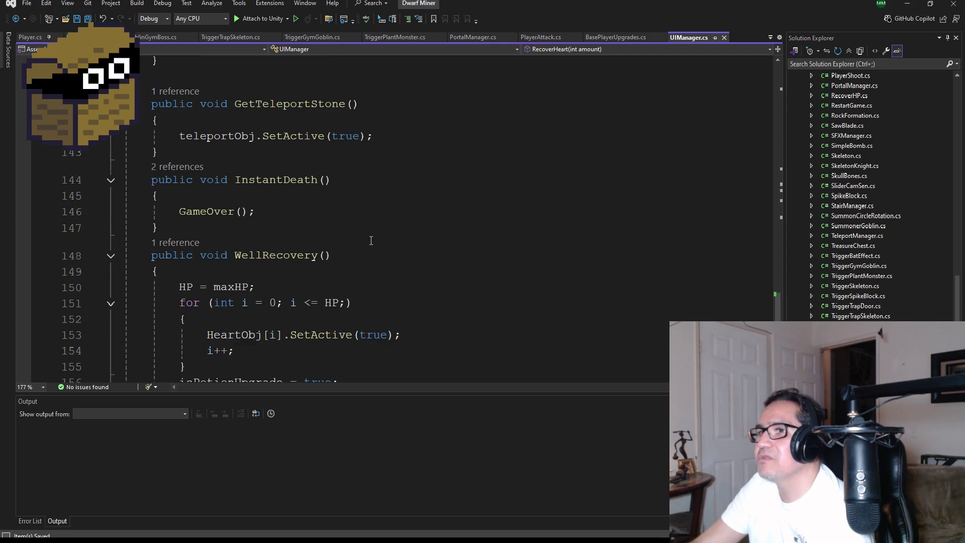
scroll(370, 242, down, 4)
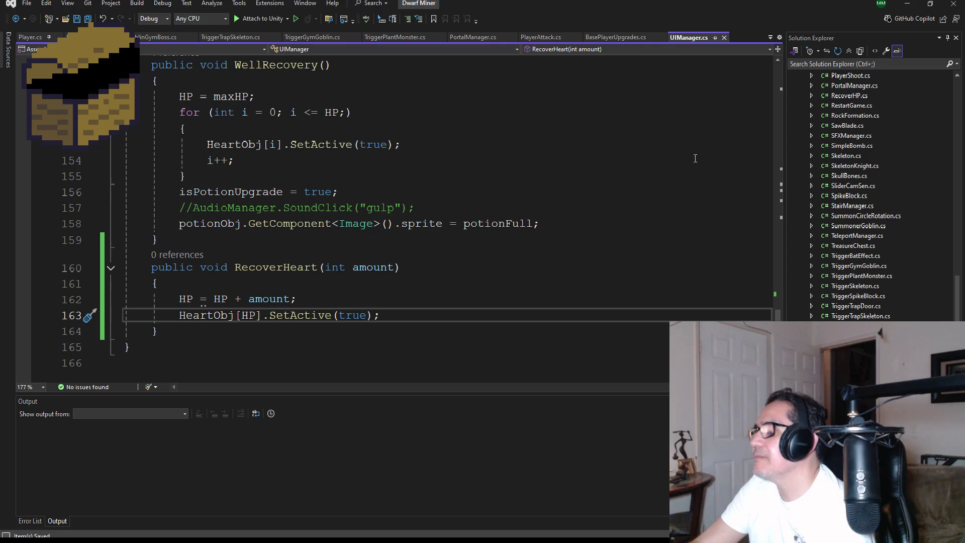
key(ctrl+Tab)
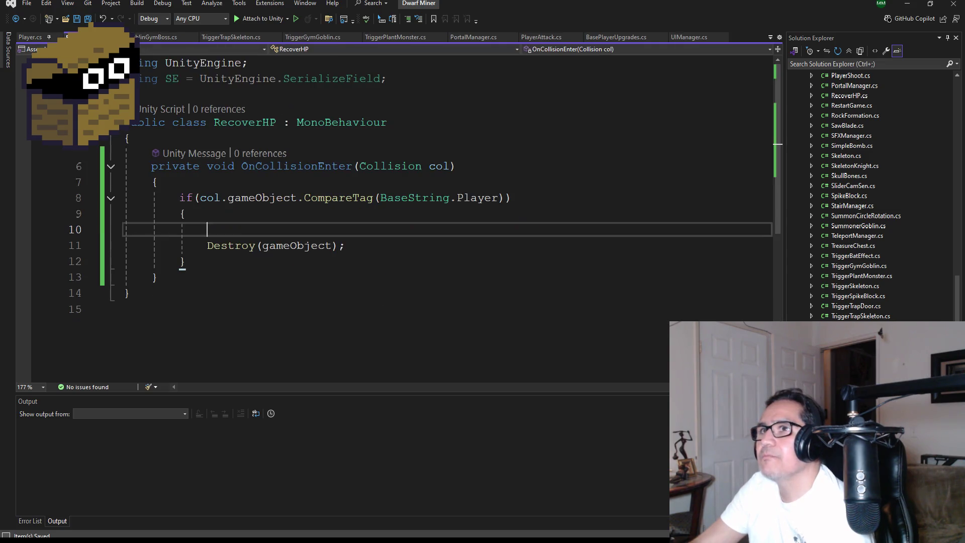
Declare a private UIManager ui field at the top of the RecoverHP class.
click(211, 146)
key(Return)
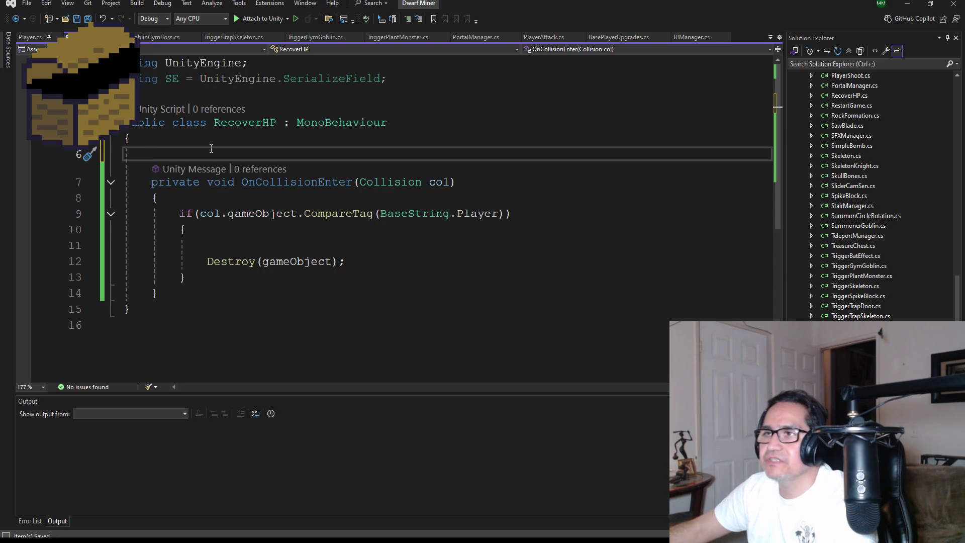
text(private UIMa)
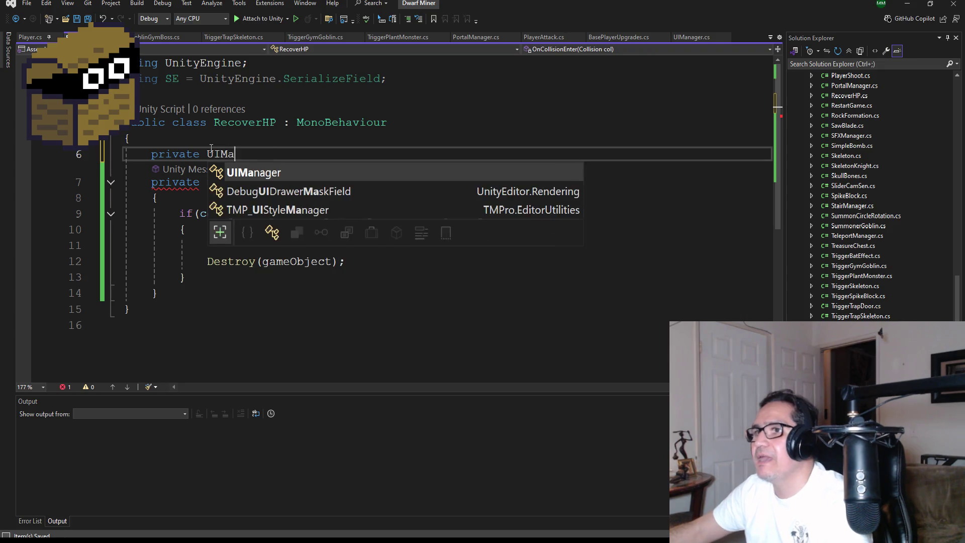
key(Tab)
text(ui;)
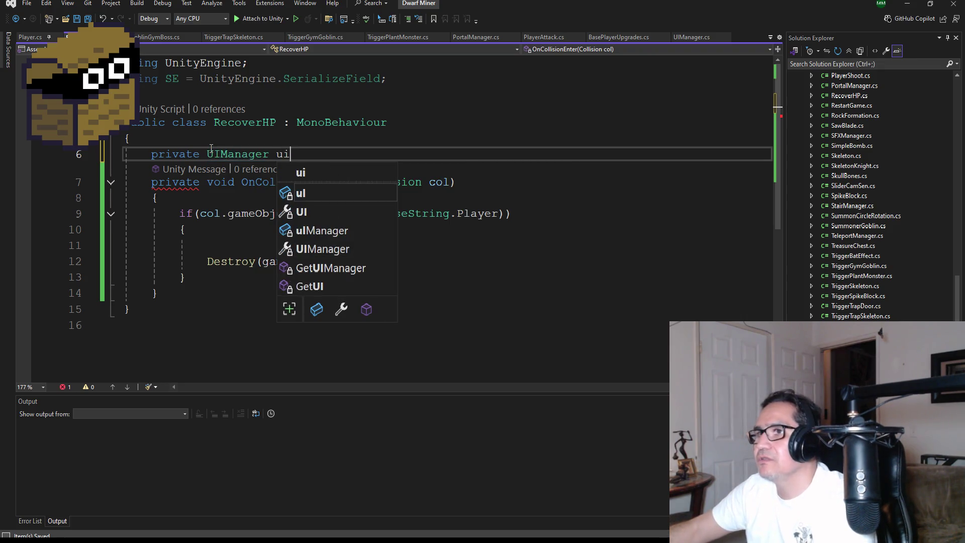
Add an Awake method beginning with 'ui =' and save the script.
key(Return)
key(Return)
text(void Aw)
key(Tab)
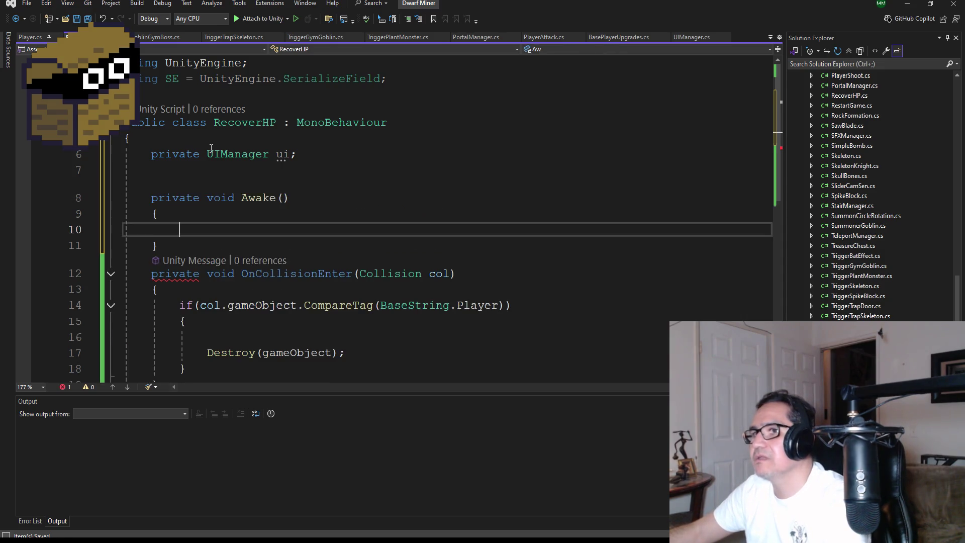
text(ui =)
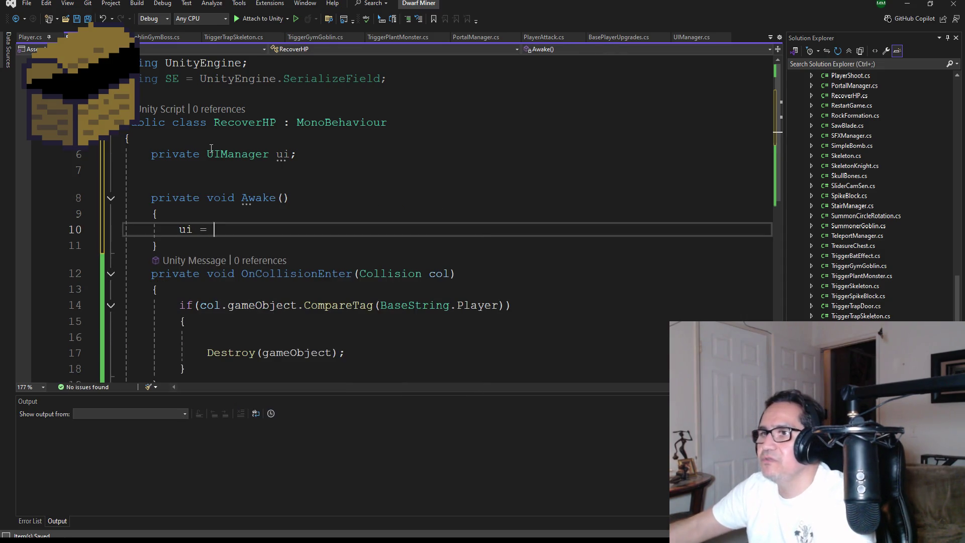
click(93, 19)
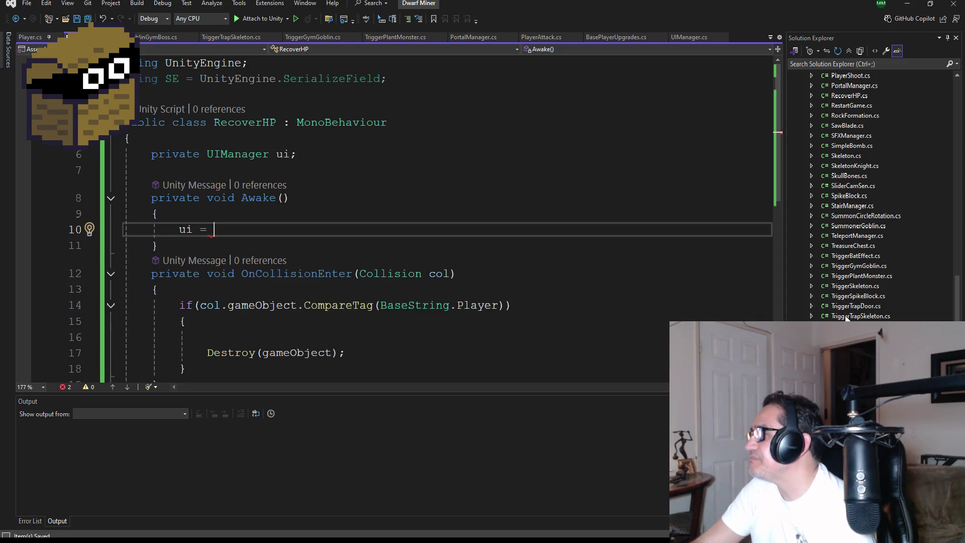
Open Jewel.cs and copy its ui = GameObject.FindFirstObjectByType<UIManager>(); line from Awake.
key(Return)
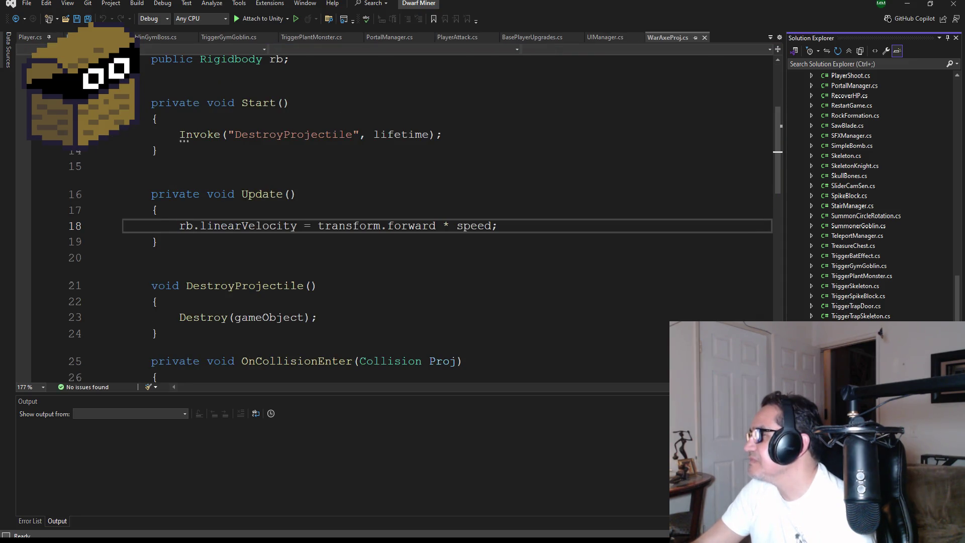
scroll(859, 251, up, 7)
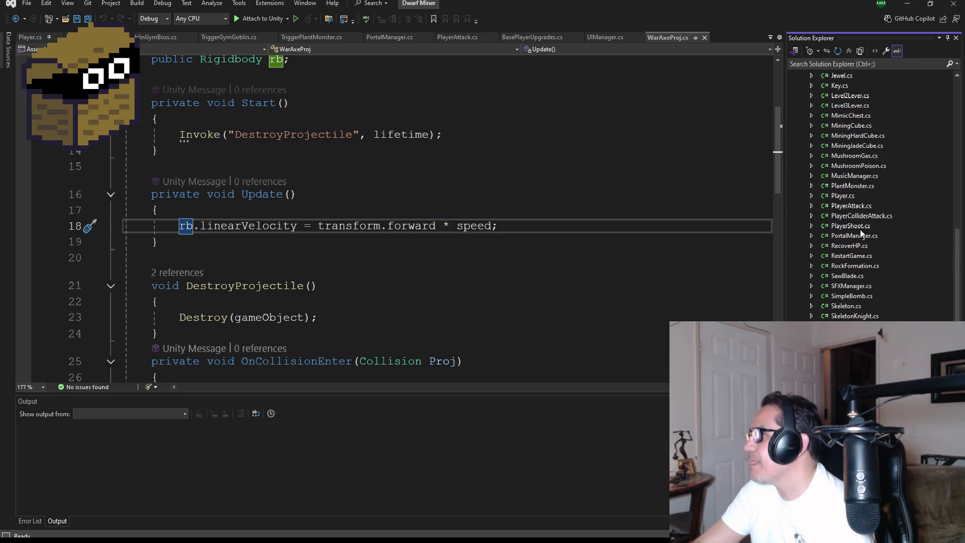
double_click(839, 136)
scroll(324, 225, up, 5)
scroll(323, 225, up, 1)
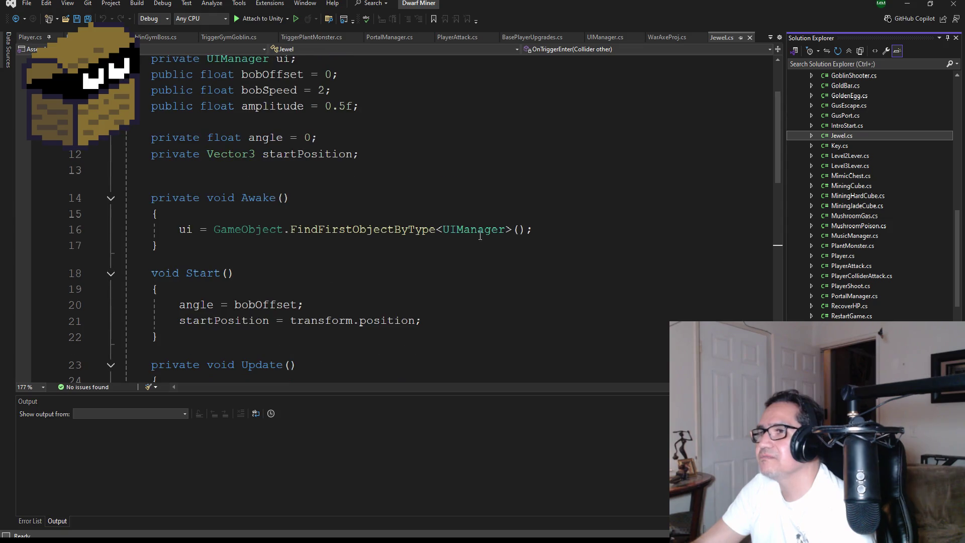
mouse_move(552, 231)
mouse_down()
mouse_move(161, 221)
mouse_move(194, 227)
mouse_move(180, 230)
mouse_up()
key(ctrl+c)
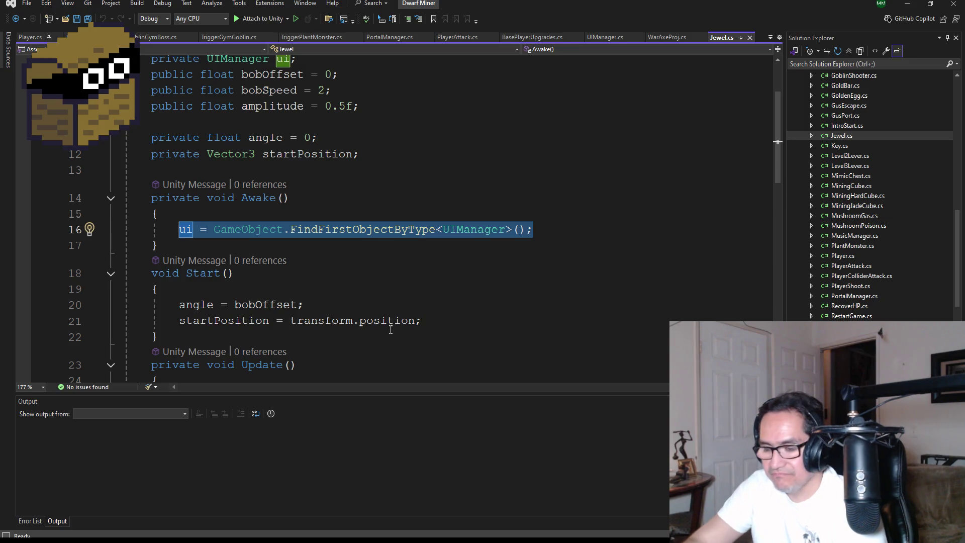
Replace RecoverHP's unfinished 'ui =' with the copied assignment and save.
key(ctrl+Tab)
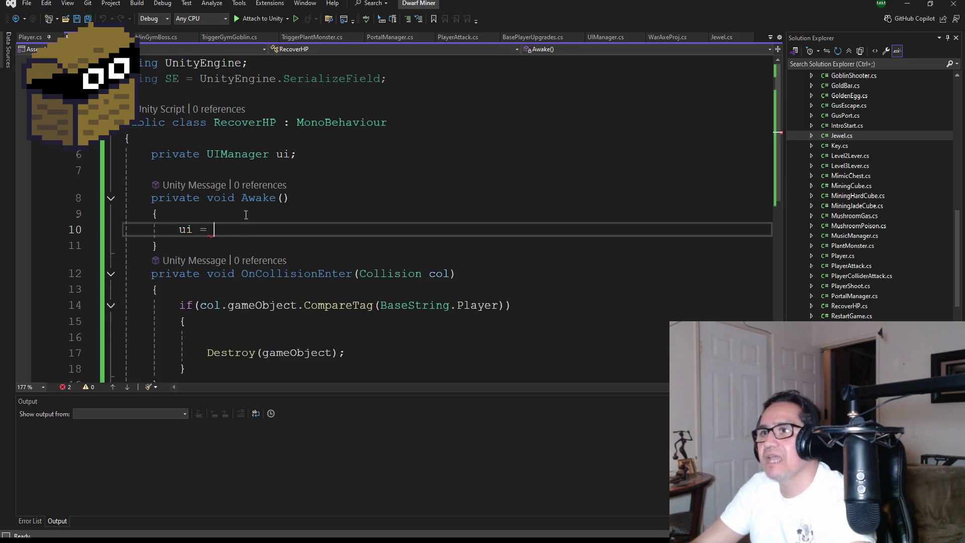
key(BackSpace)
key(BackSpace)
key(BackSpace)
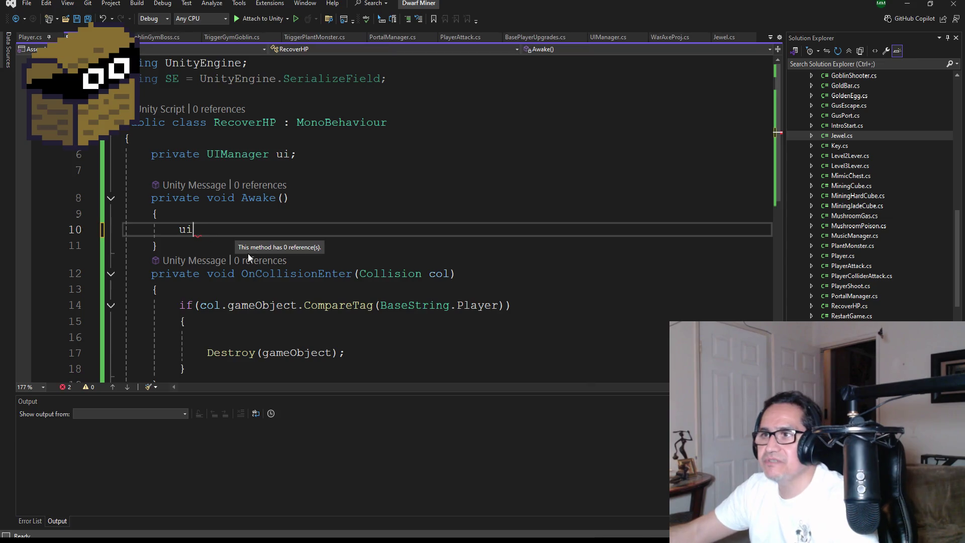
key(ctrl+v)
key(ctrl+s)
click(86, 21)
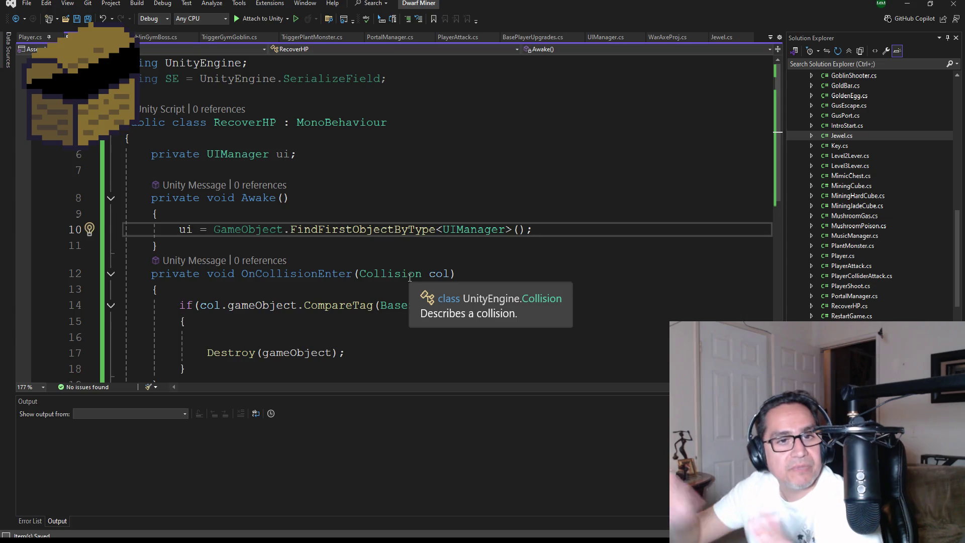
scroll(325, 264, down, 3)
scroll(324, 264, up, 2)
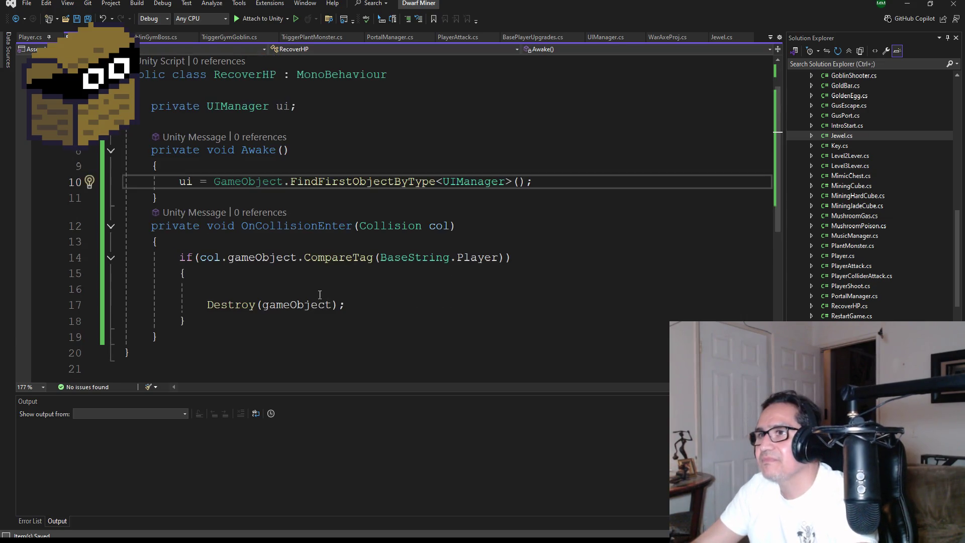
click(287, 300)
Call ui.RecoverHeart(1); above Destroy(gameObject) in the Player-tag block and save.
click(266, 291)
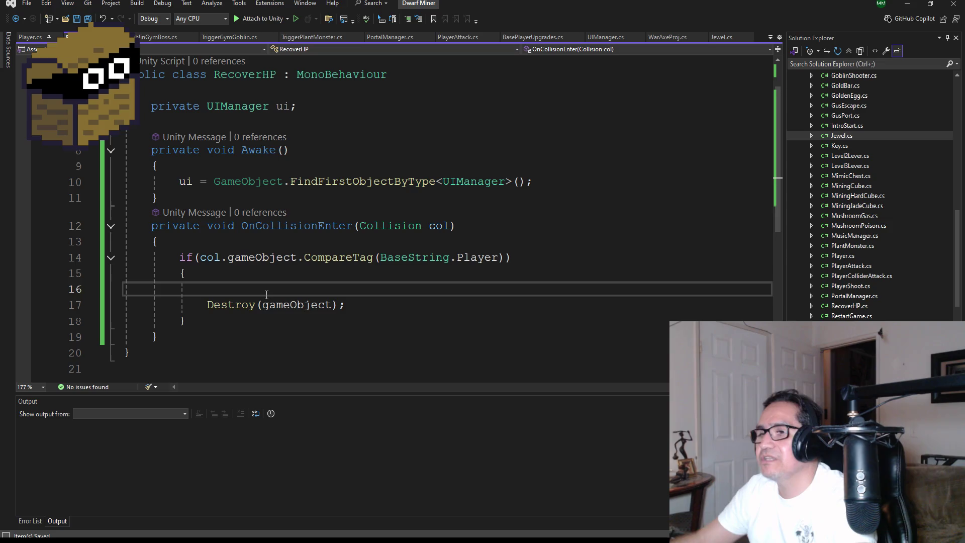
text(ui.)
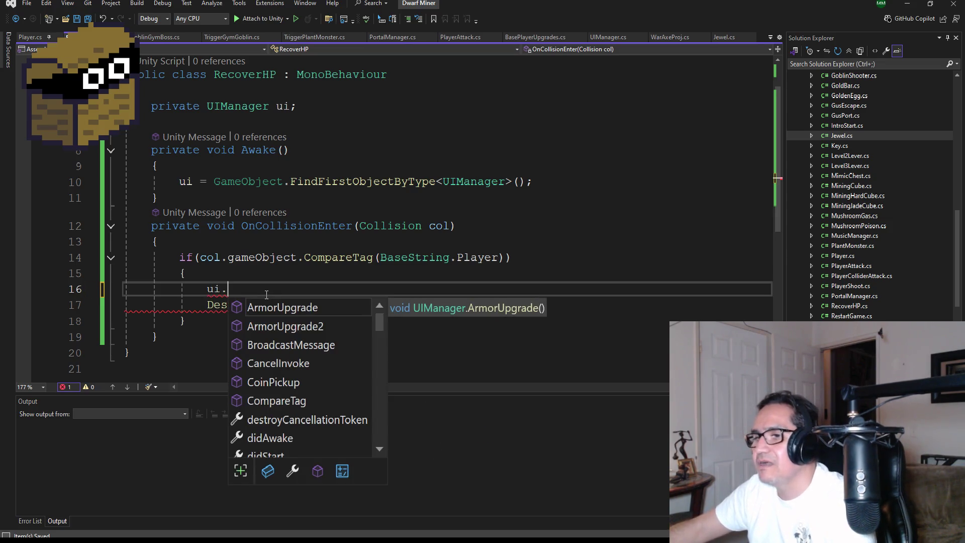
text(Re)
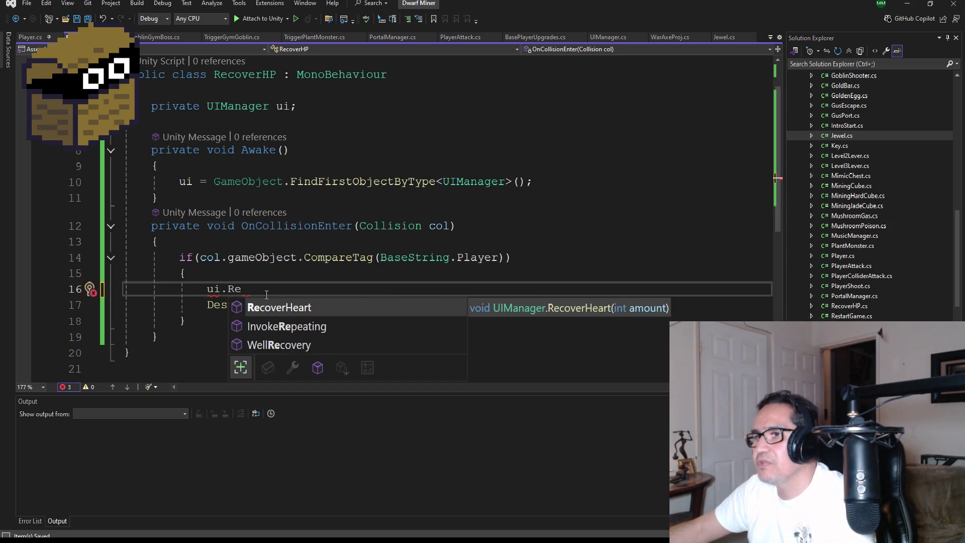
key(Tab)
text((1)
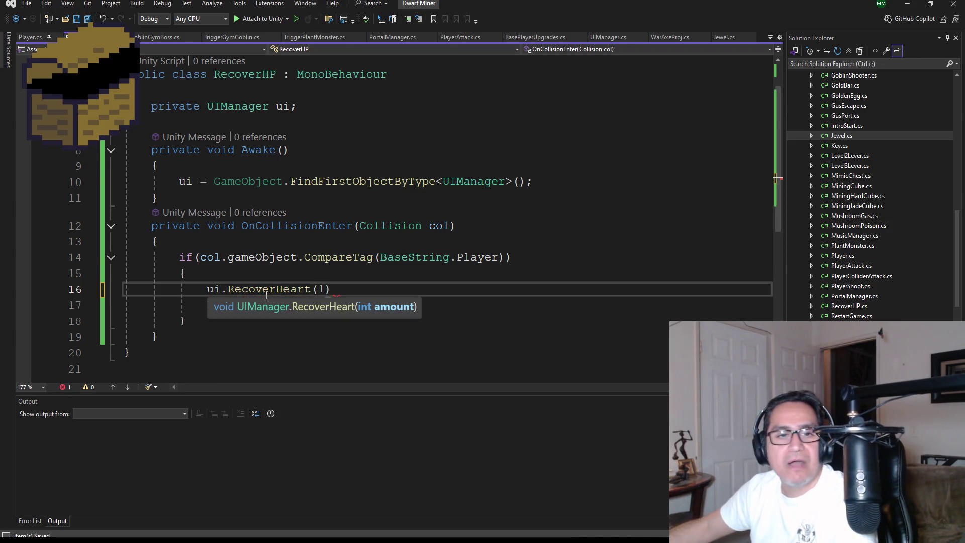
text())
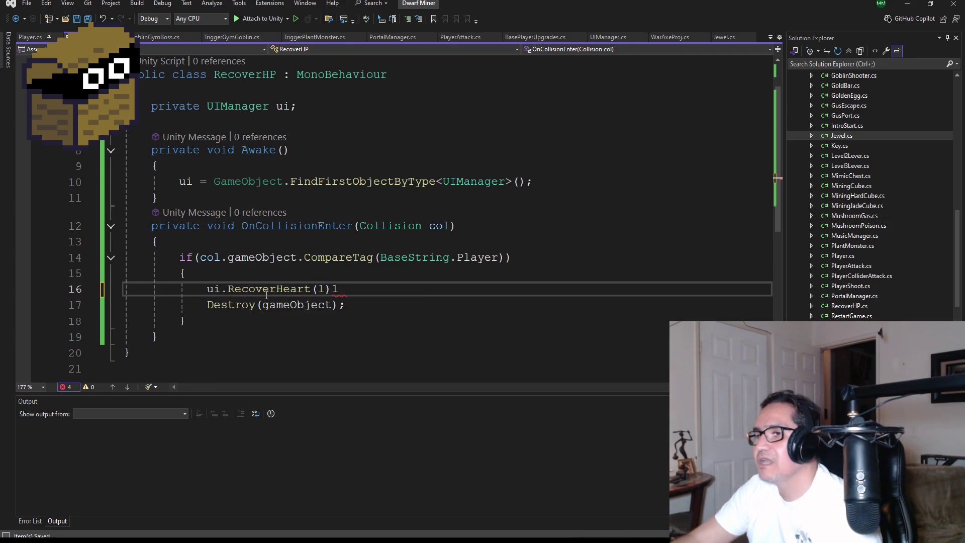
text(;)
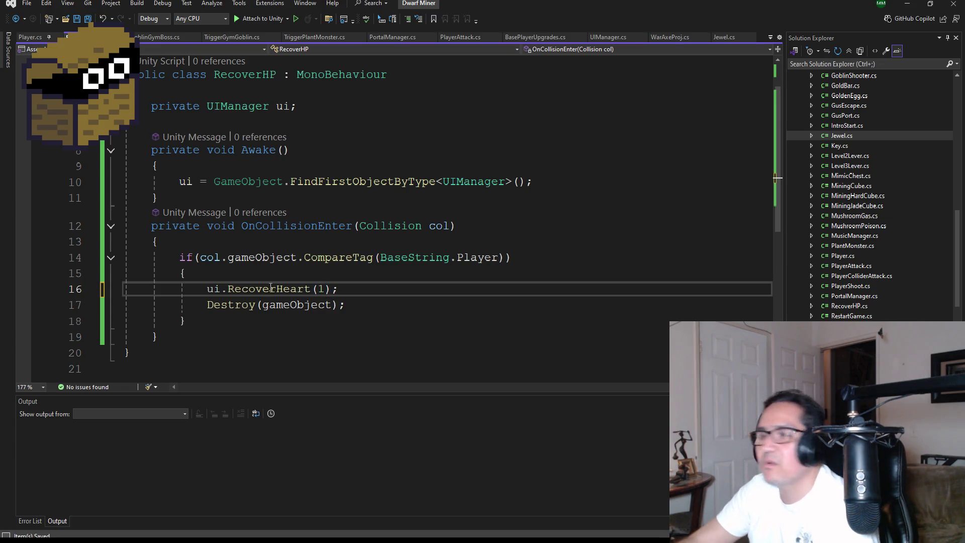
click(92, 18)
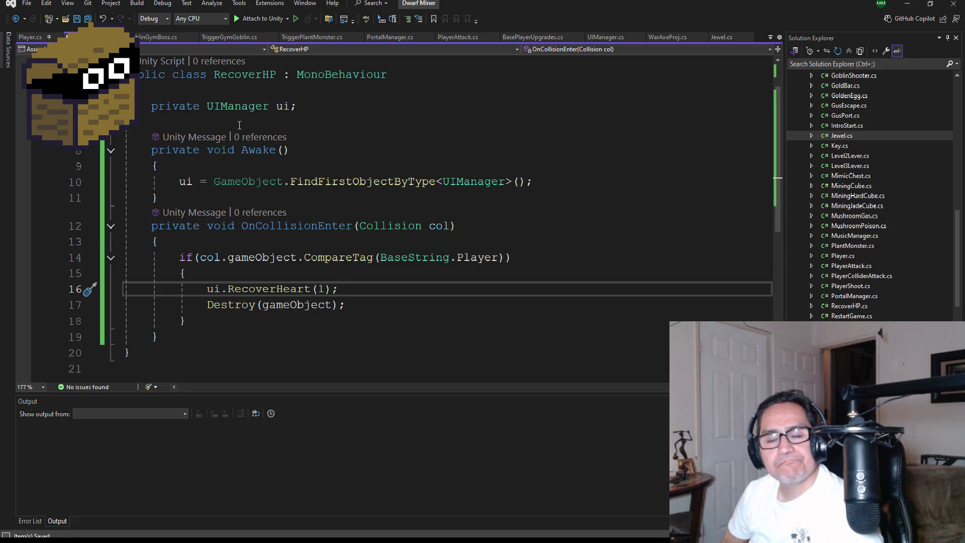
click(146, 35)
click(95, 36)
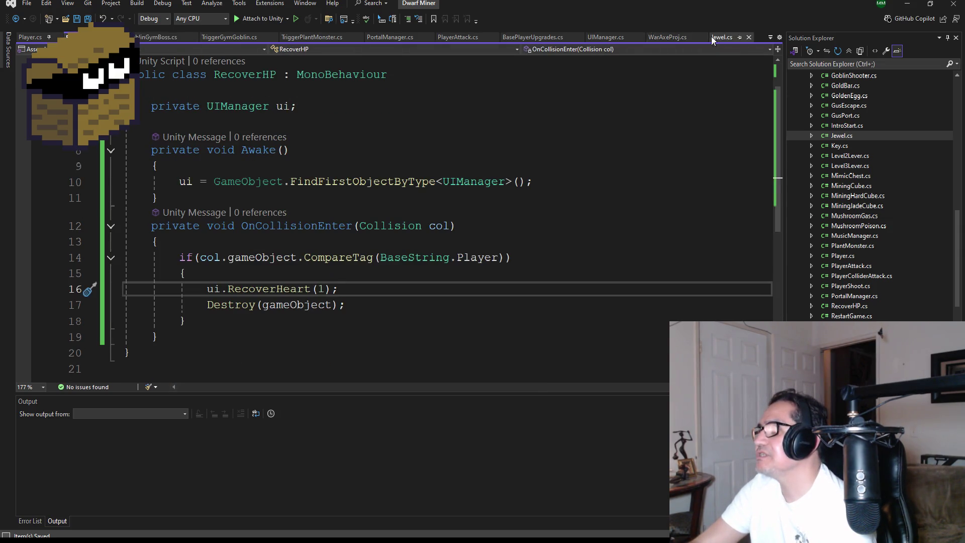
In UIManager's RecoverHeart, add an if (HP < maxHP) block at the top of the body.
click(599, 38)
scroll(327, 301, down, 1)
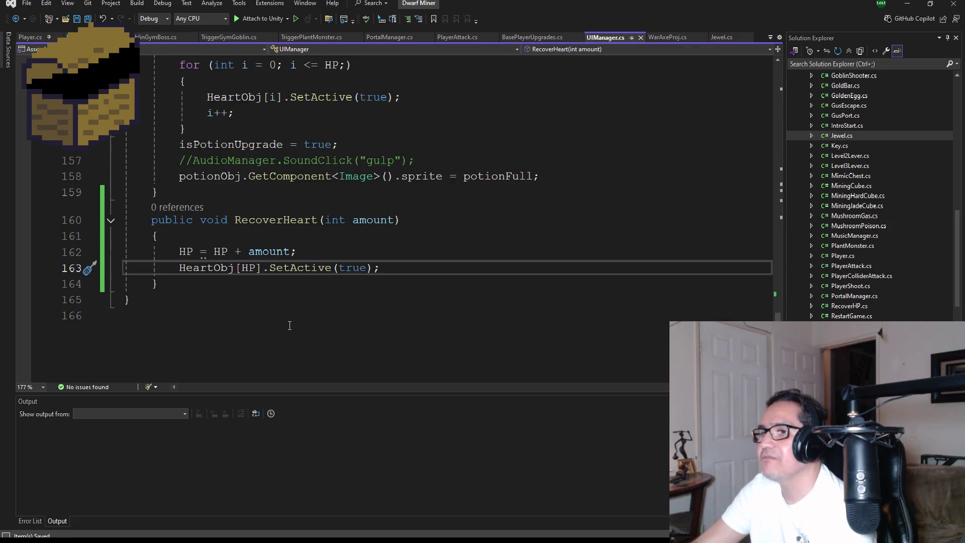
key(Up)
key(Up)
key(Return)
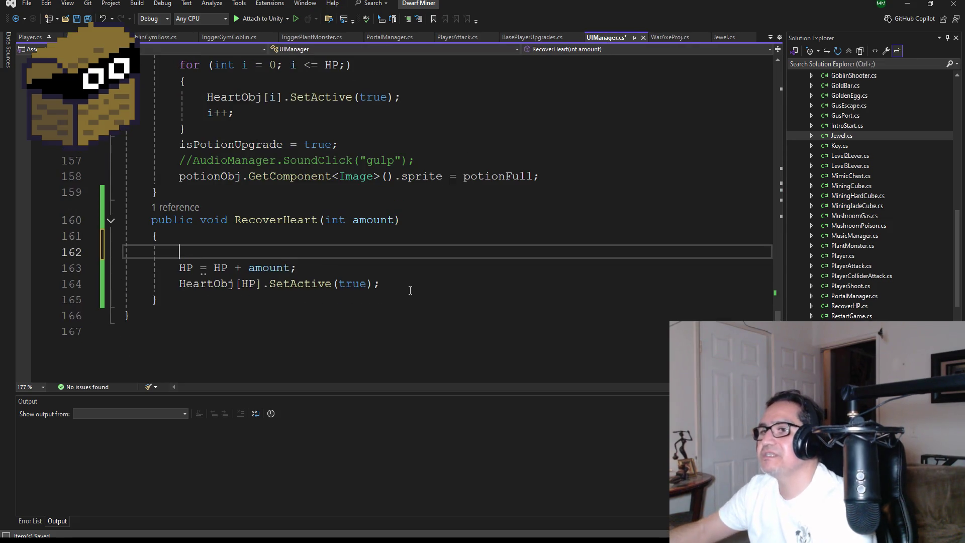
text(if(HP)
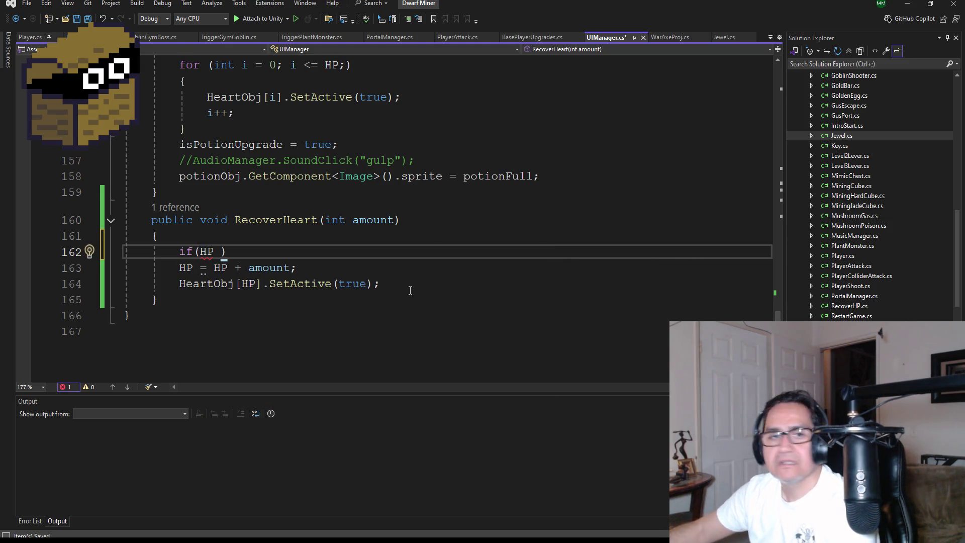
key(ctrl+space)
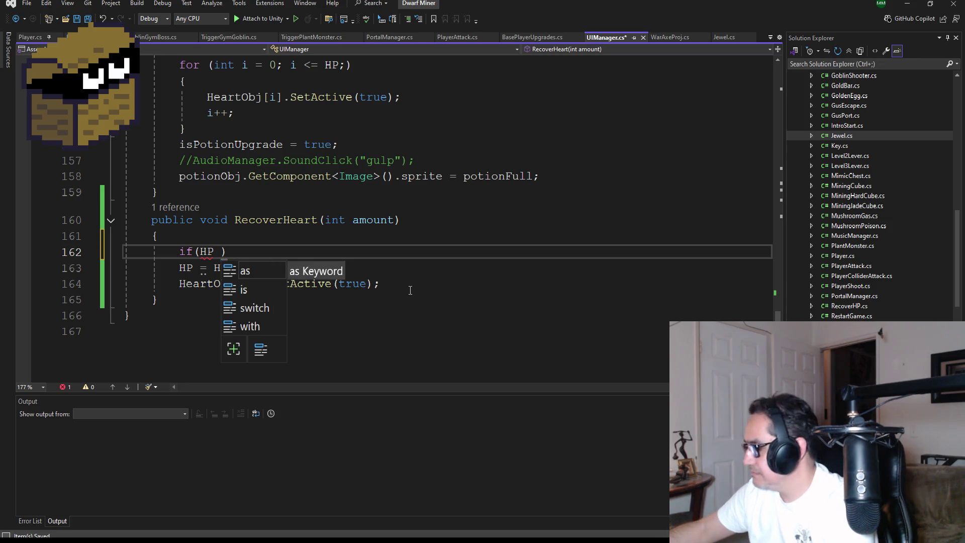
text(< Ma)
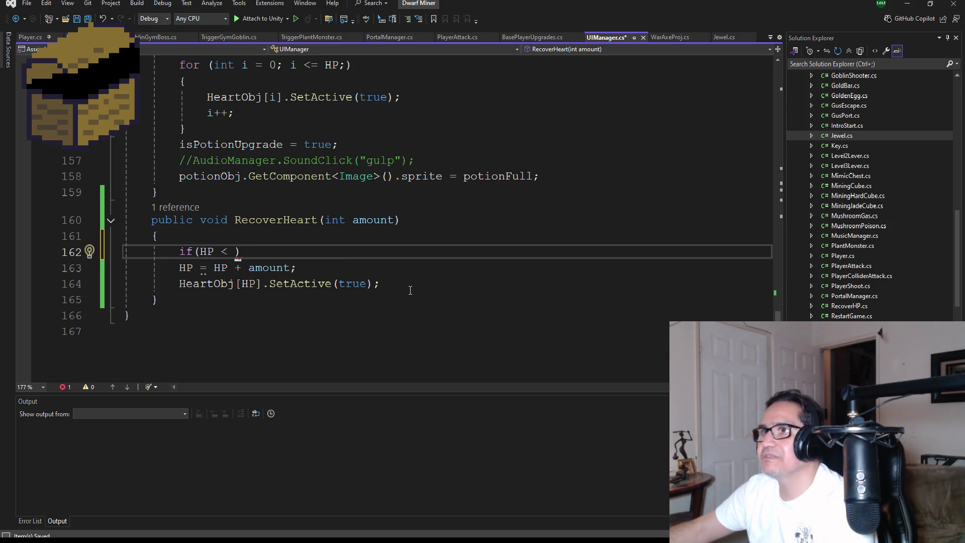
text(x)
key(Down)
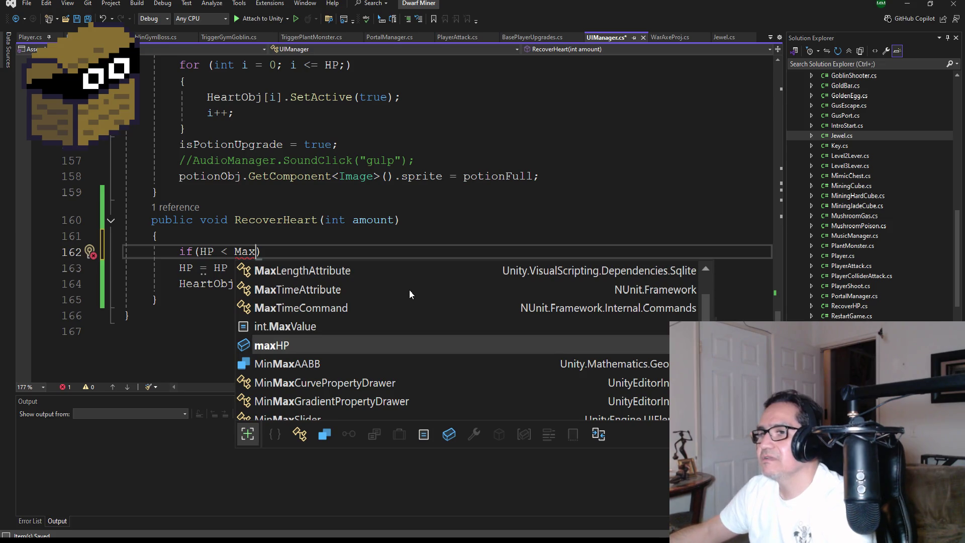
key(Tab)
key(End)
key(Return)
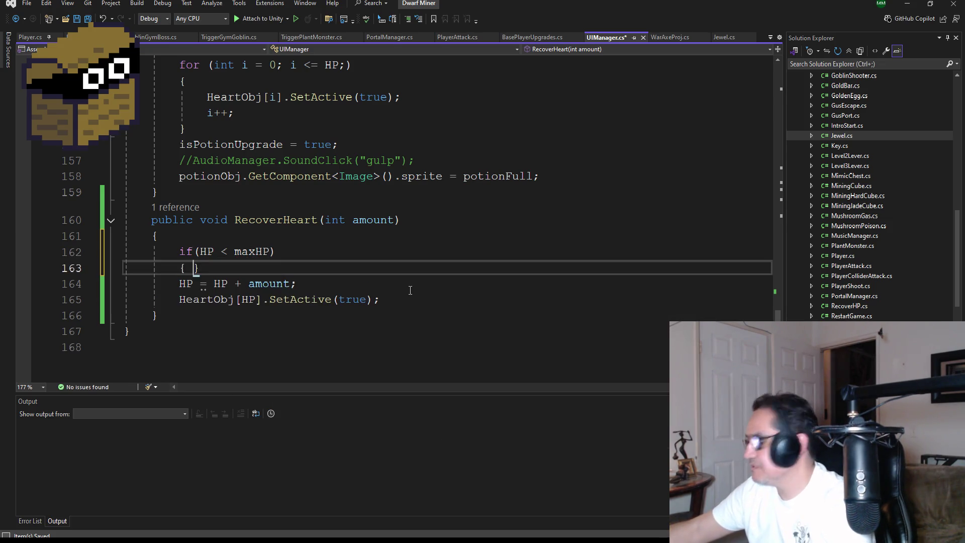
key(Return)
Move the HP increase and heart activation lines into the if block, Save All, and return to RecoverHP.cs.
mouse_move(401, 331)
mouse_down()
mouse_move(243, 331)
mouse_move(133, 315)
mouse_up()
key(ctrl+x)
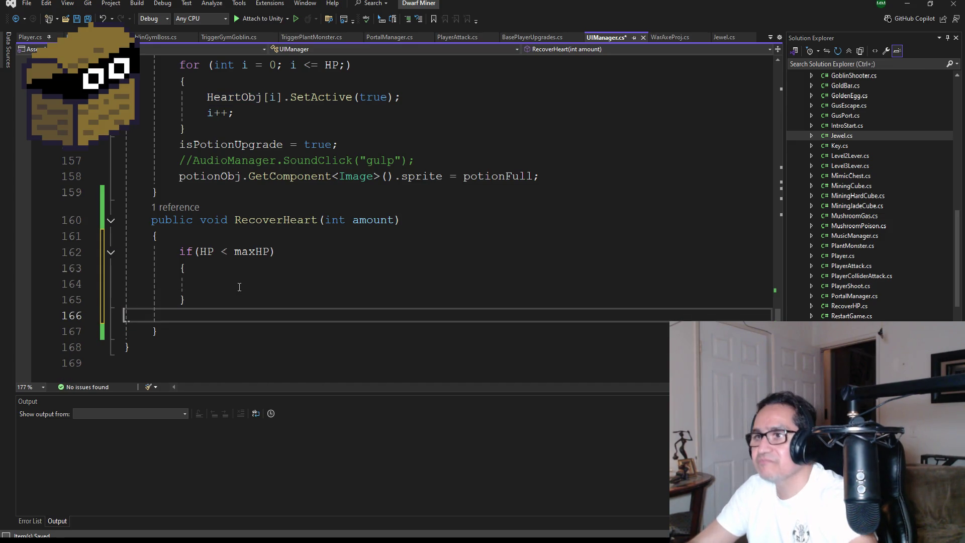
click(235, 283)
key(ctrl+v)
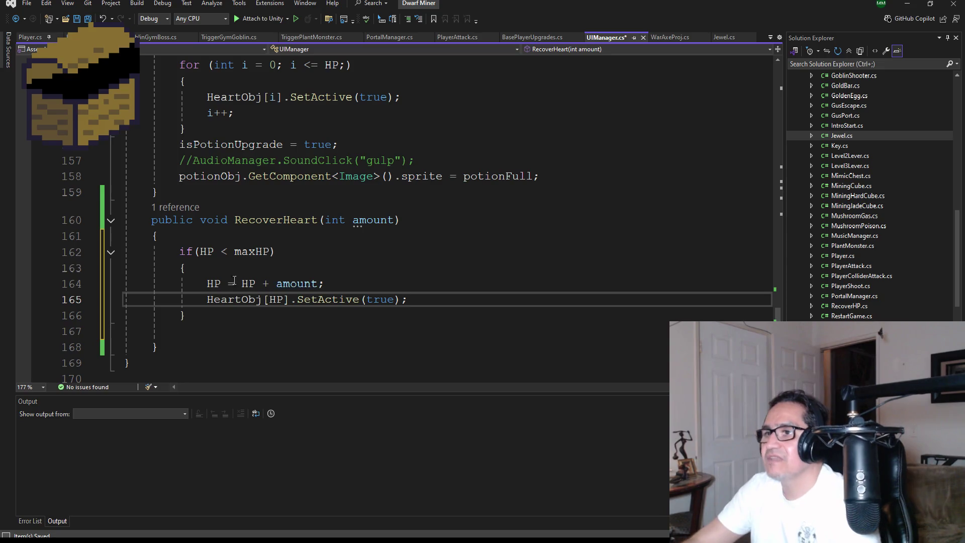
key(Down)
key(Down)
key(BackSpace)
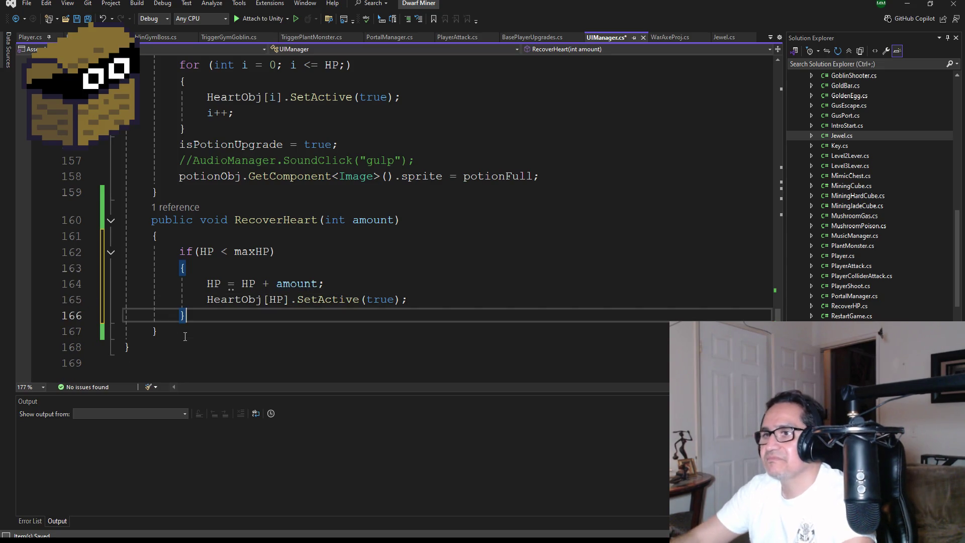
click(90, 19)
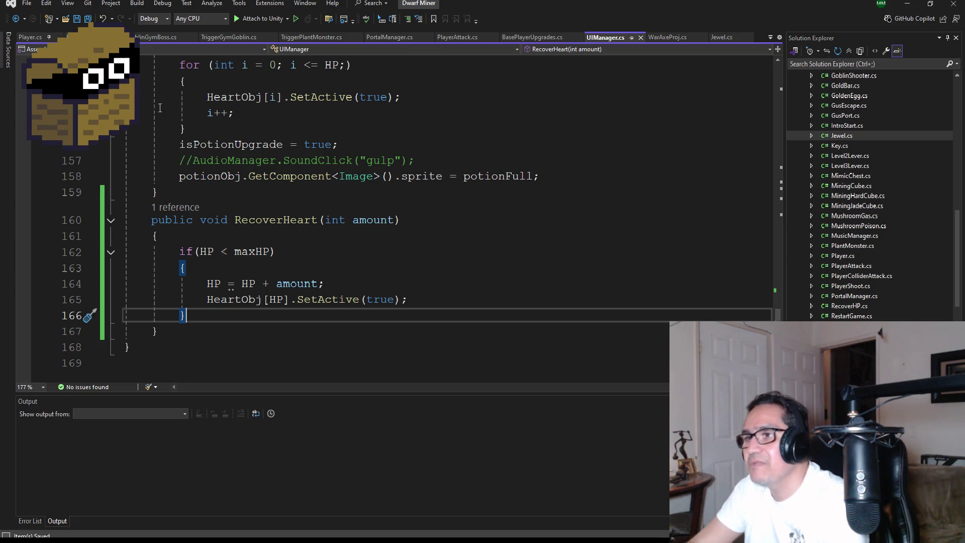
key(ctrl+minus)
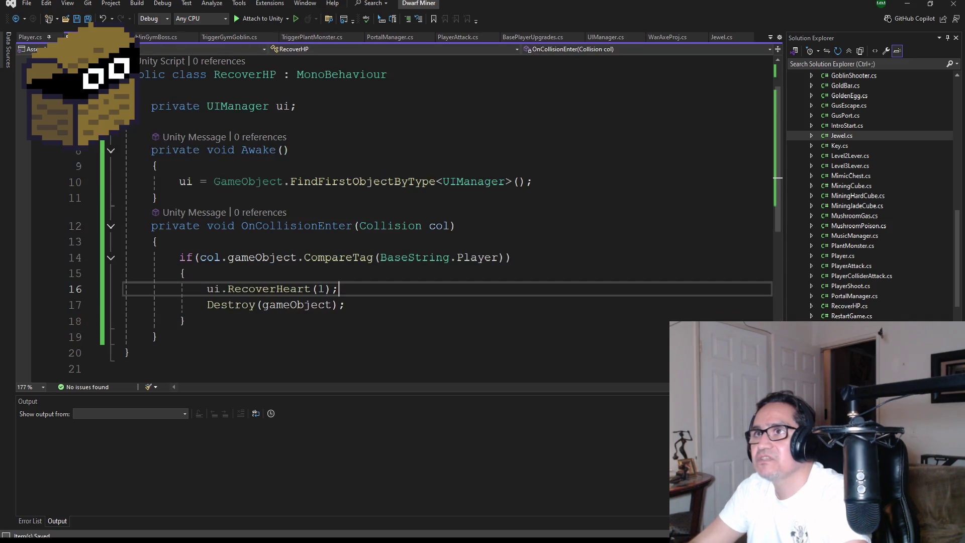
Save RecoverHP.cs and minimize Visual Studio so Unity shows.
scroll(272, 294, down, 1)
scroll(376, 284, up, 1)
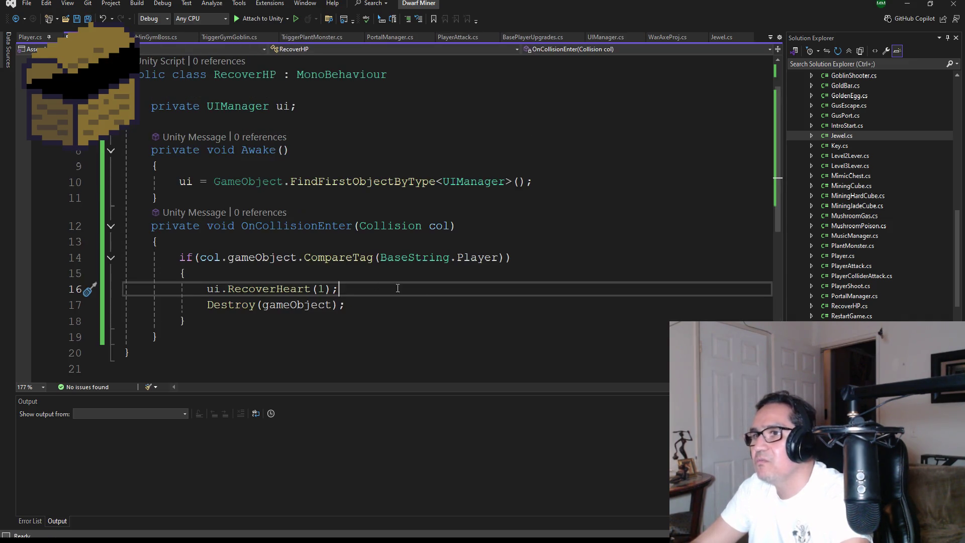
key(ctrl+s)
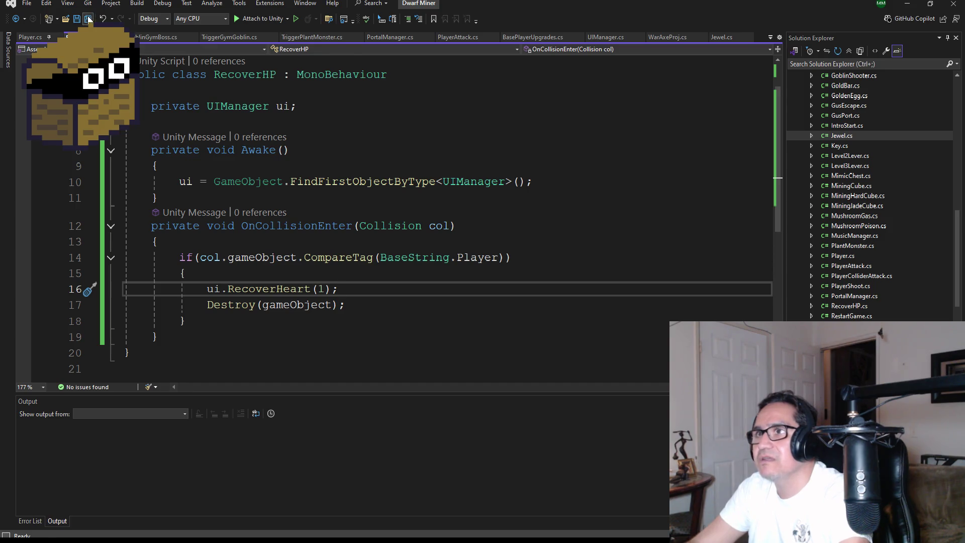
click(909, 5)
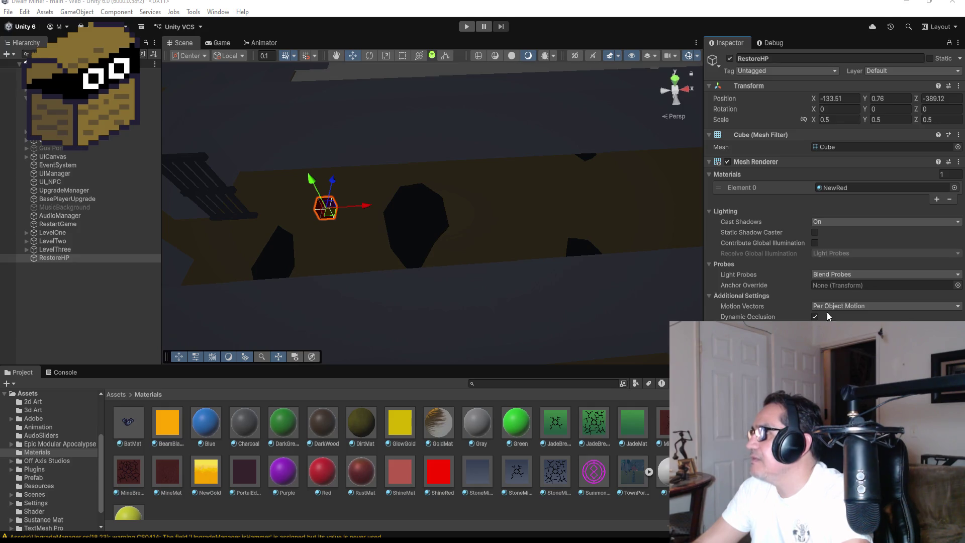
click(466, 28)
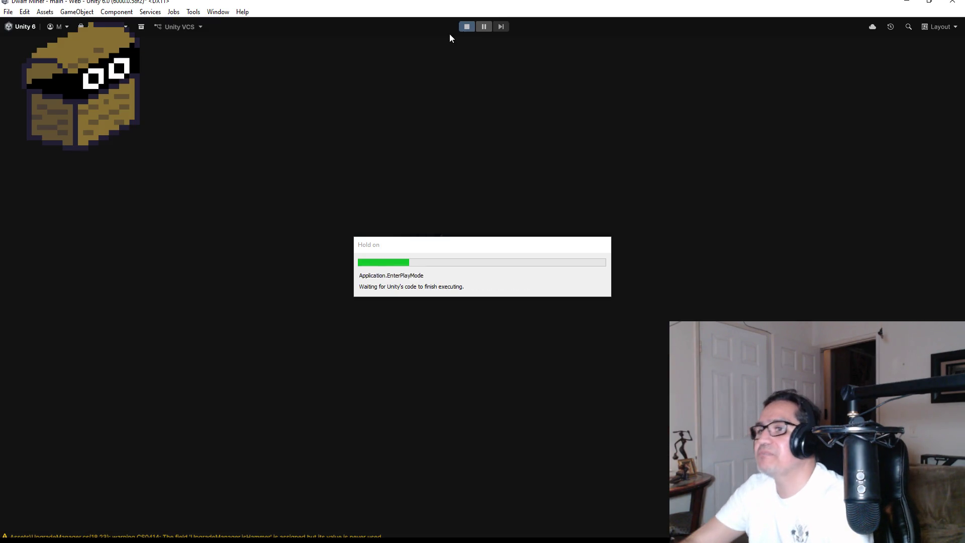
key(Escape)
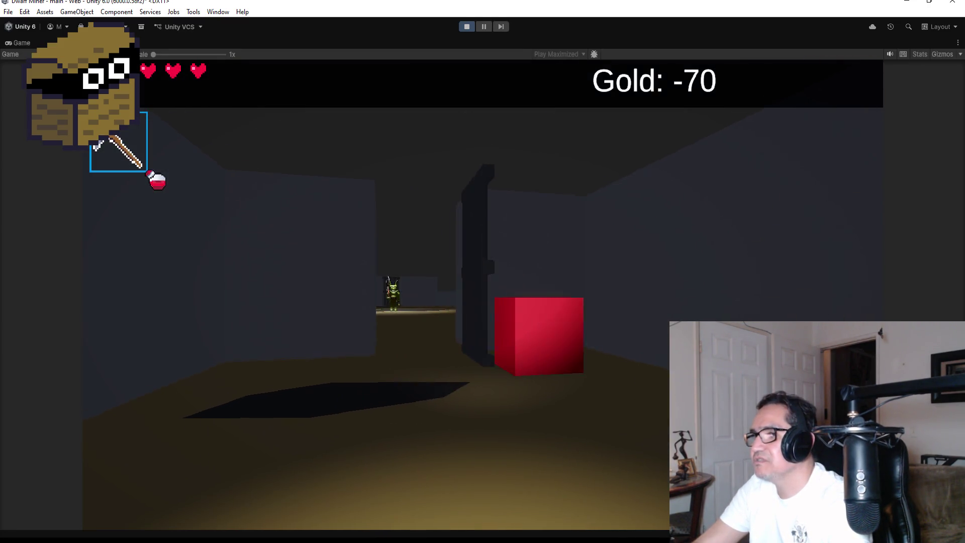
key(2)
key(w)
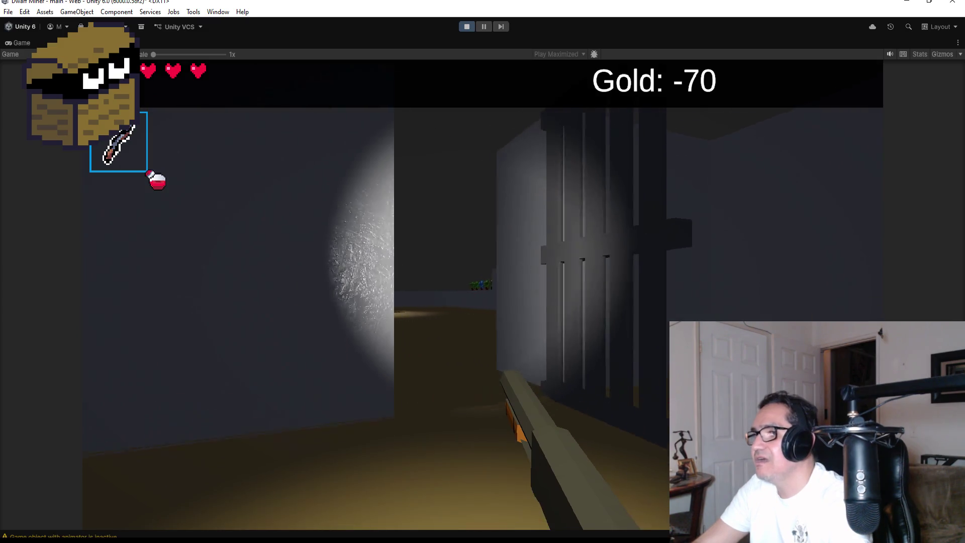
key(w)
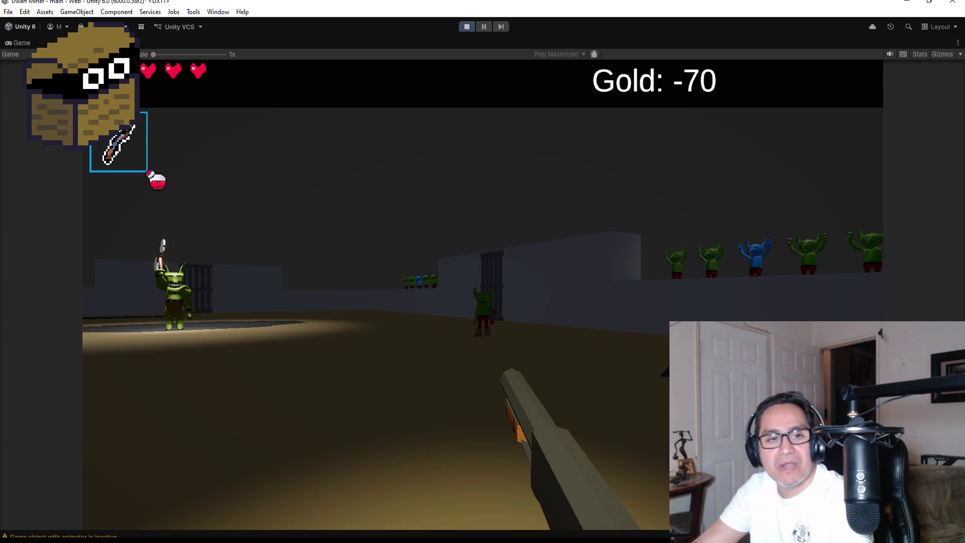
key(w)
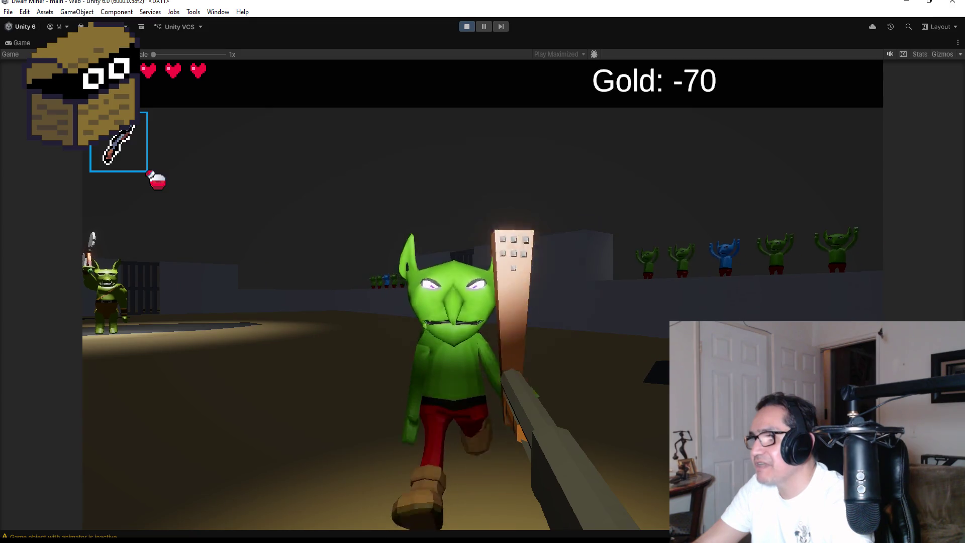
key(s)
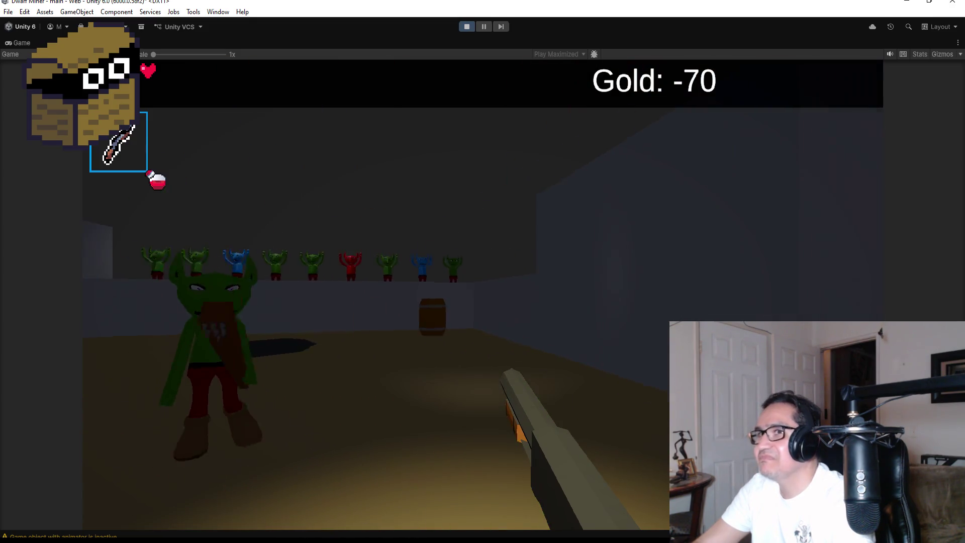
key(w)
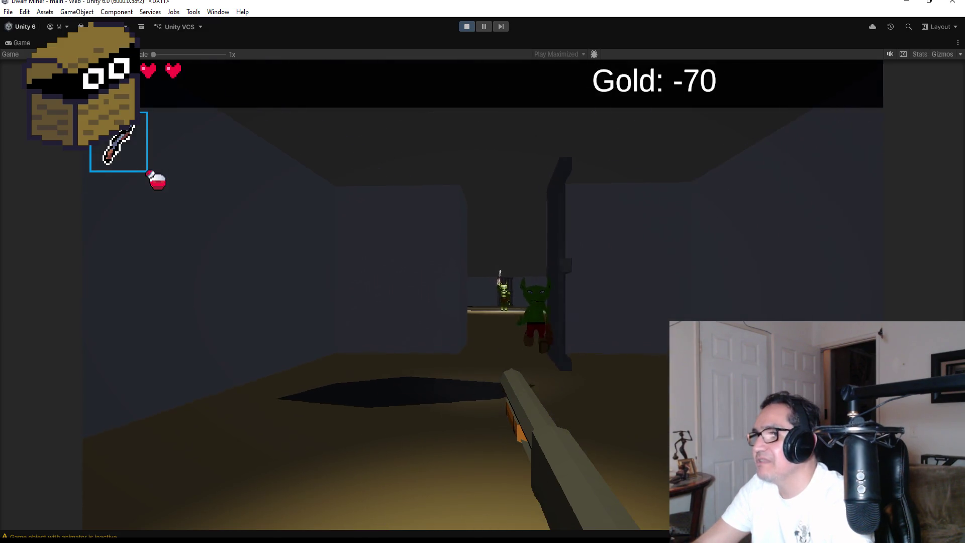
click(483, 295)
click(482, 296)
click(482, 296)
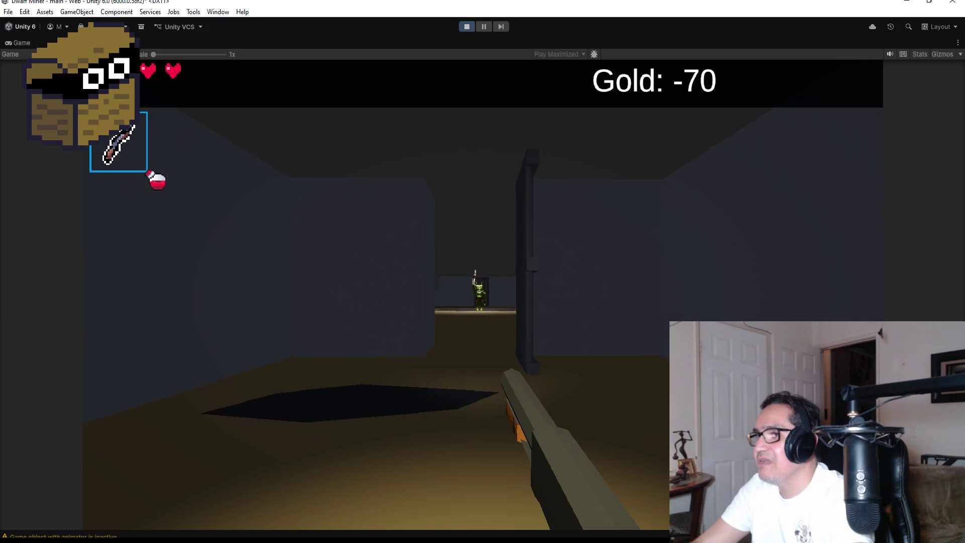
click(482, 295)
key(w)
click(482, 295)
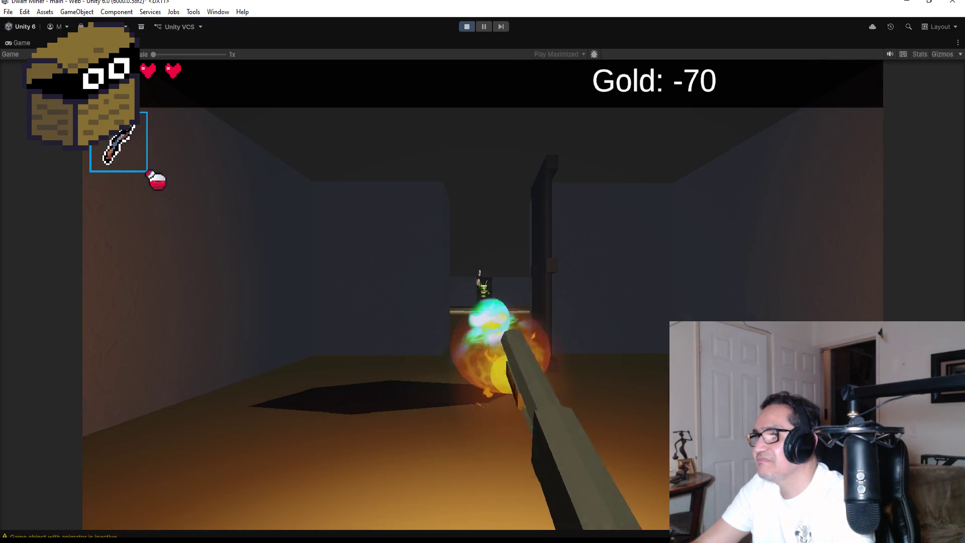
click(483, 295)
click(482, 295)
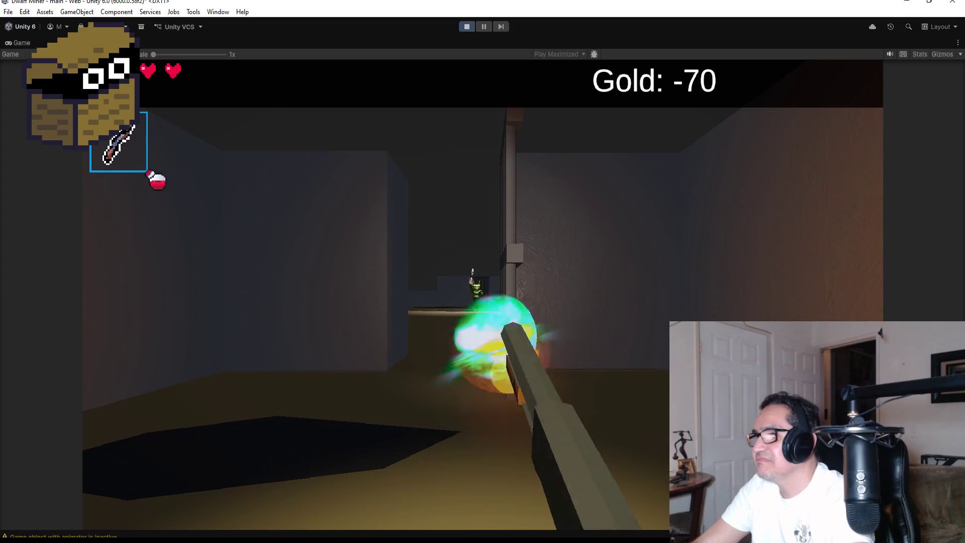
click(482, 295)
key(Escape)
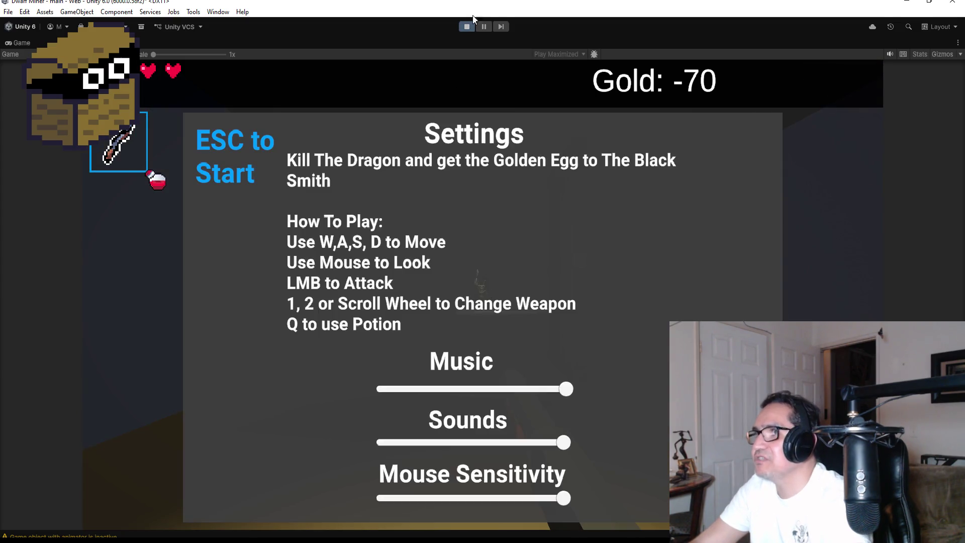
click(467, 26)
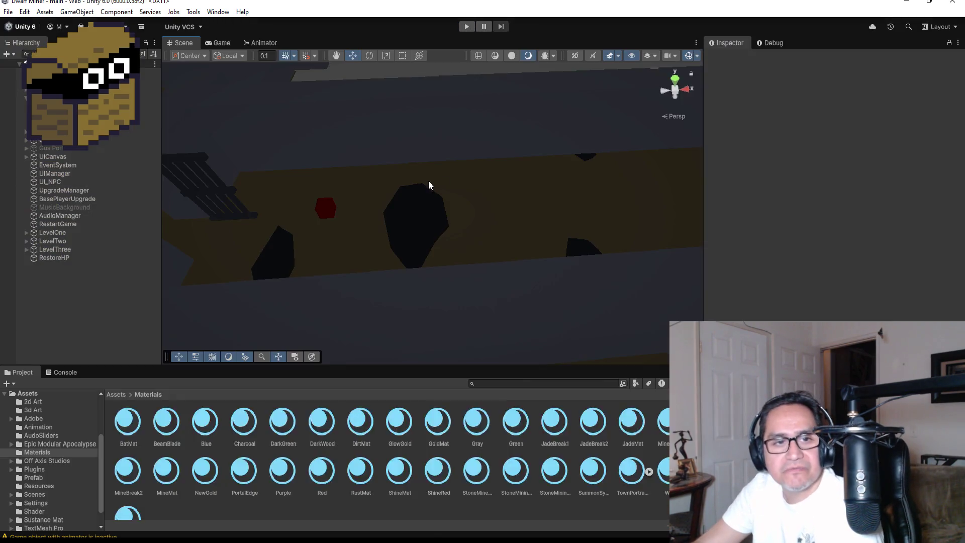
Open UIManager.cs in Visual Studio and highlight the static HP field declaration.
key(alt+Tab)
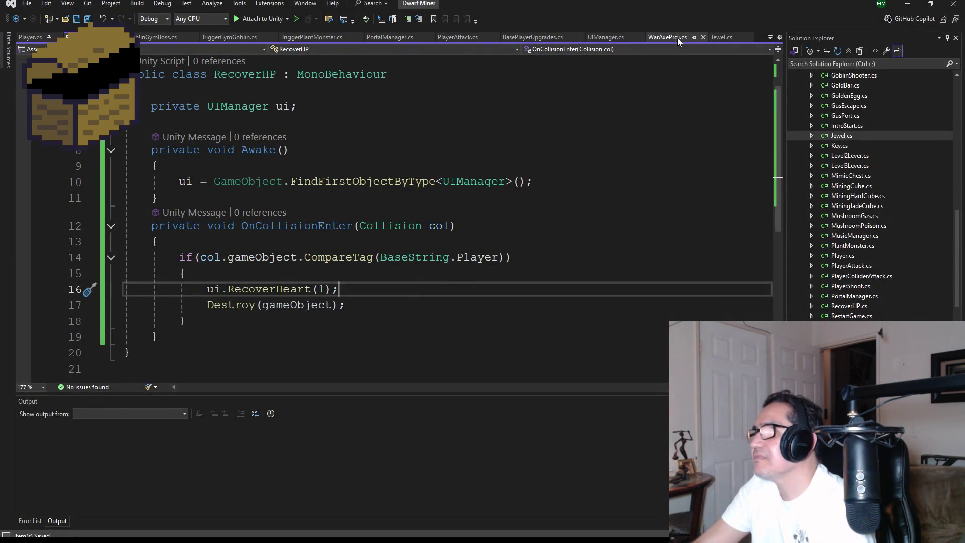
click(617, 40)
scroll(312, 194, up, 20)
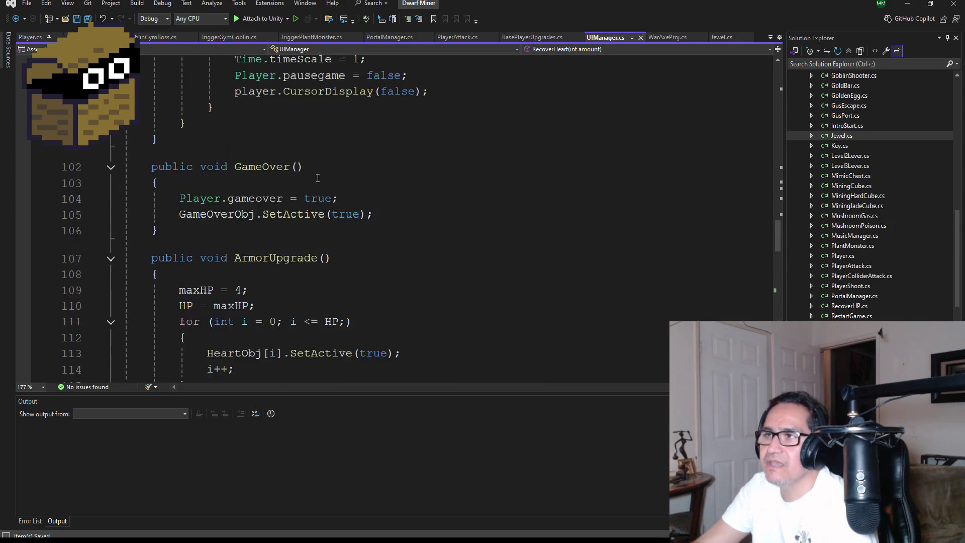
scroll(313, 193, up, 19)
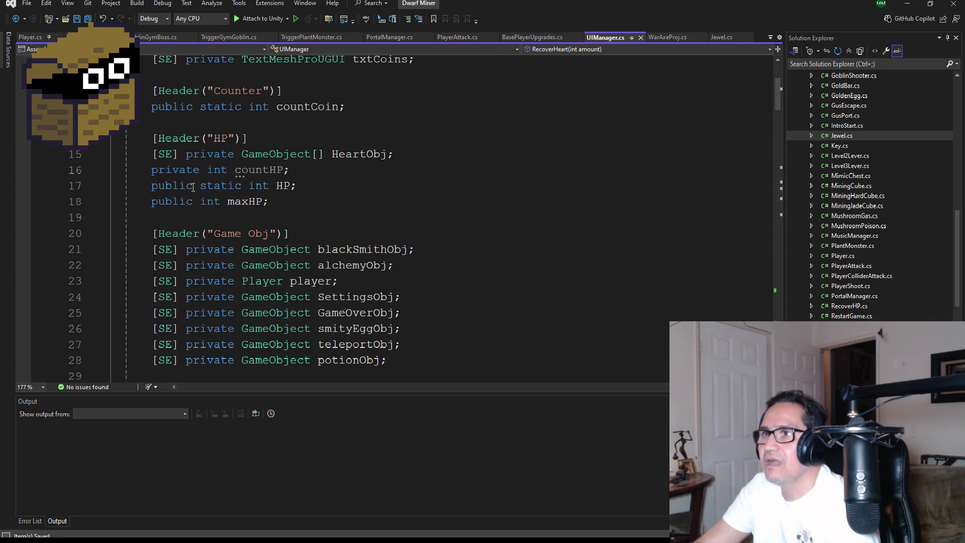
drag(167, 185, 296, 186)
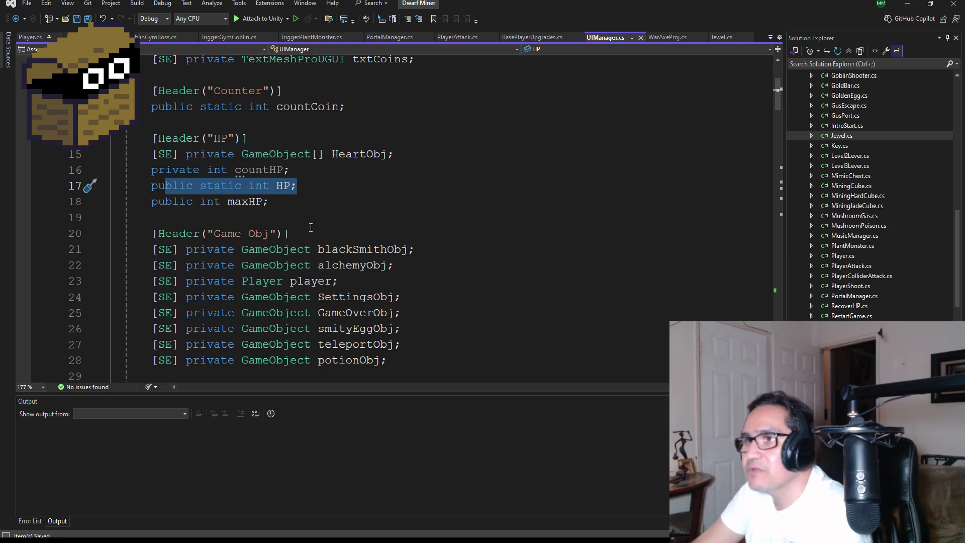
Highlight the HeartObj array, read through Enemyhit, GameOver and ArmorUpgrade, then return to Unity.
scroll(440, 221, up, 2)
scroll(359, 278, up, 1)
scroll(359, 279, down, 2)
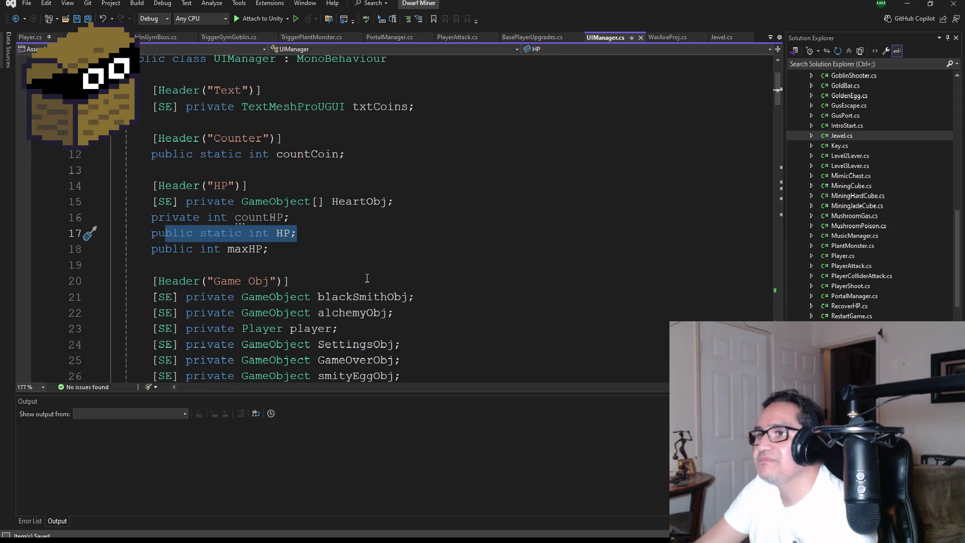
double_click(359, 201)
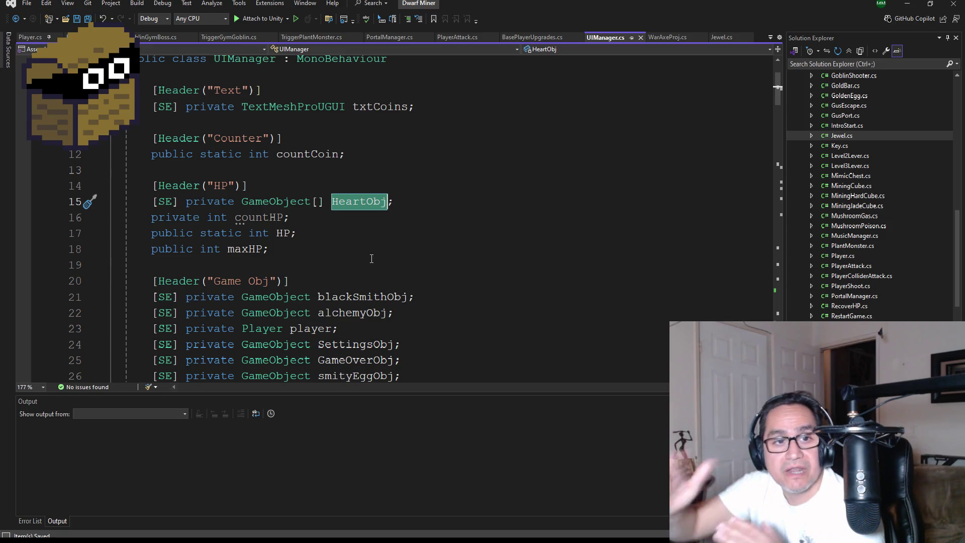
scroll(285, 266, down, 9)
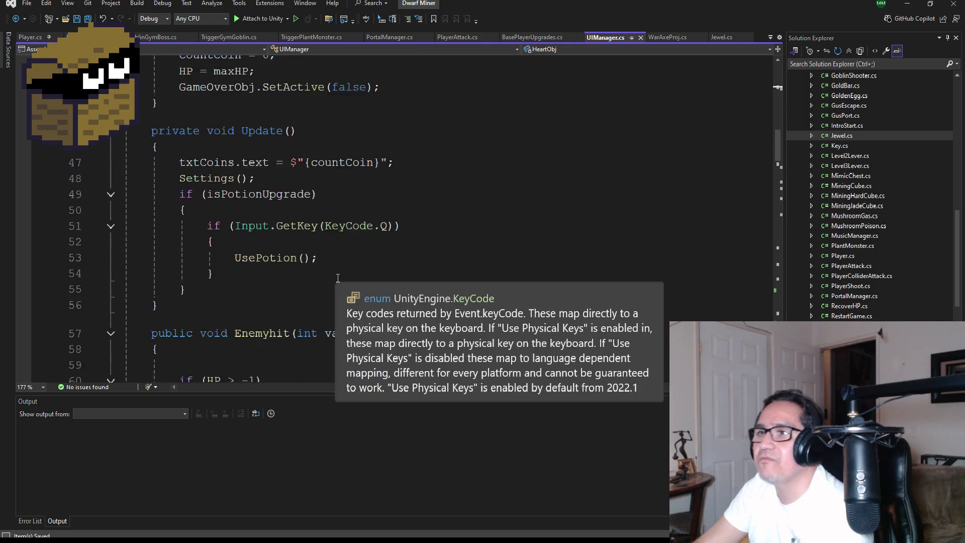
scroll(321, 279, down, 2)
scroll(307, 276, down, 4)
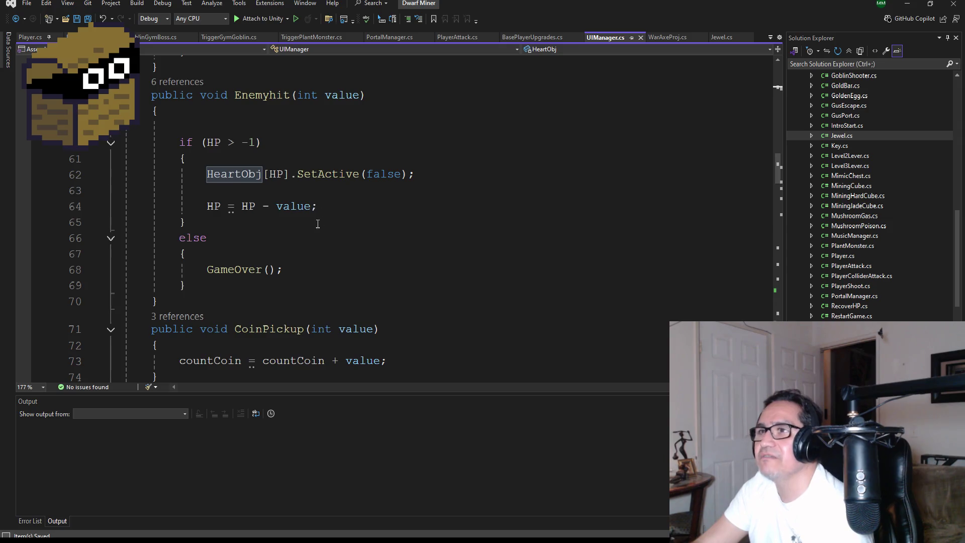
scroll(318, 223, down, 3)
scroll(316, 279, down, 15)
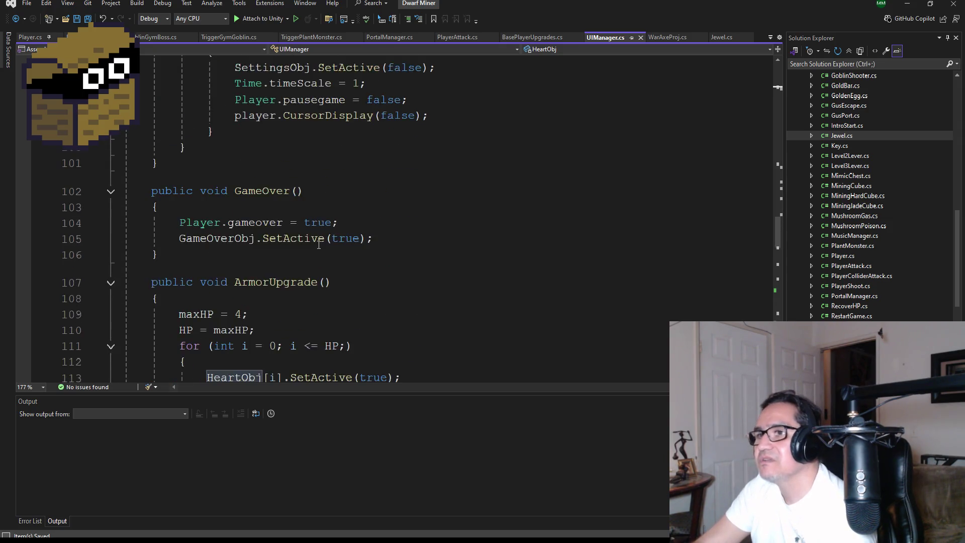
scroll(184, 244, up, 3)
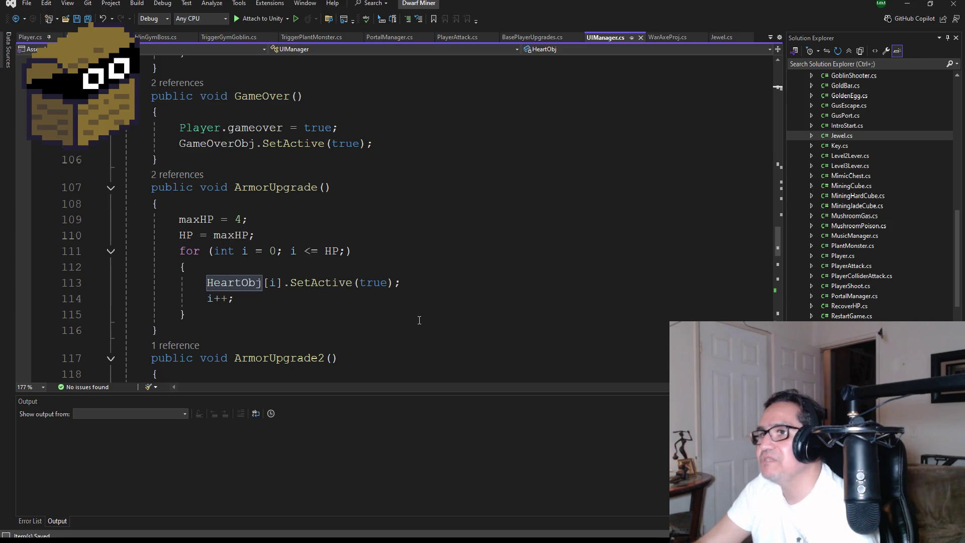
key(alt+Tab)
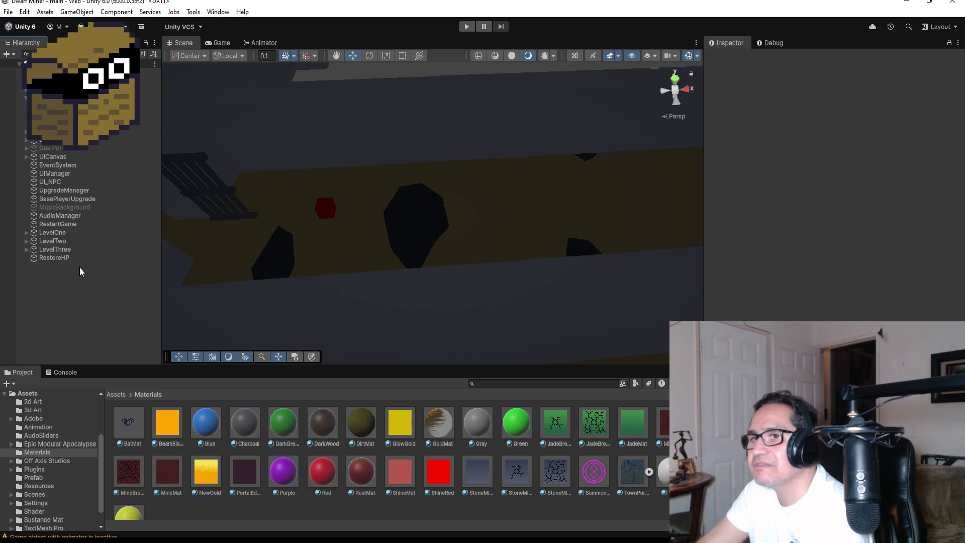
Select RestoreHP in the Hierarchy and save the main scene with File > Save.
click(54, 257)
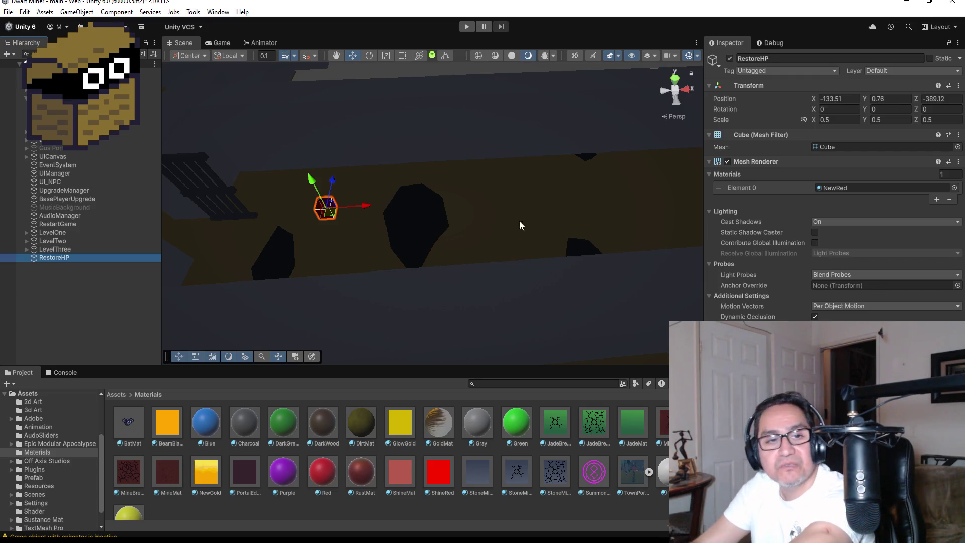
click(9, 12)
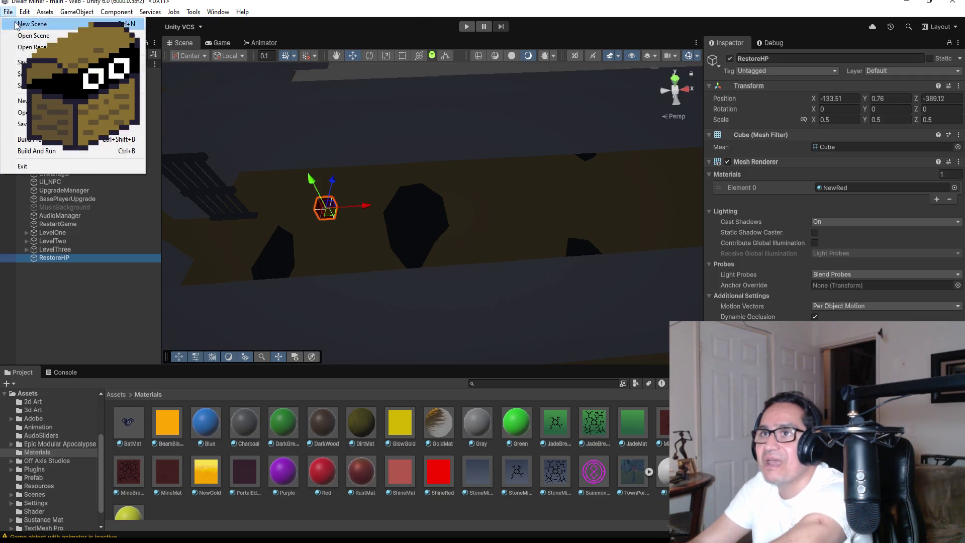
click(22, 62)
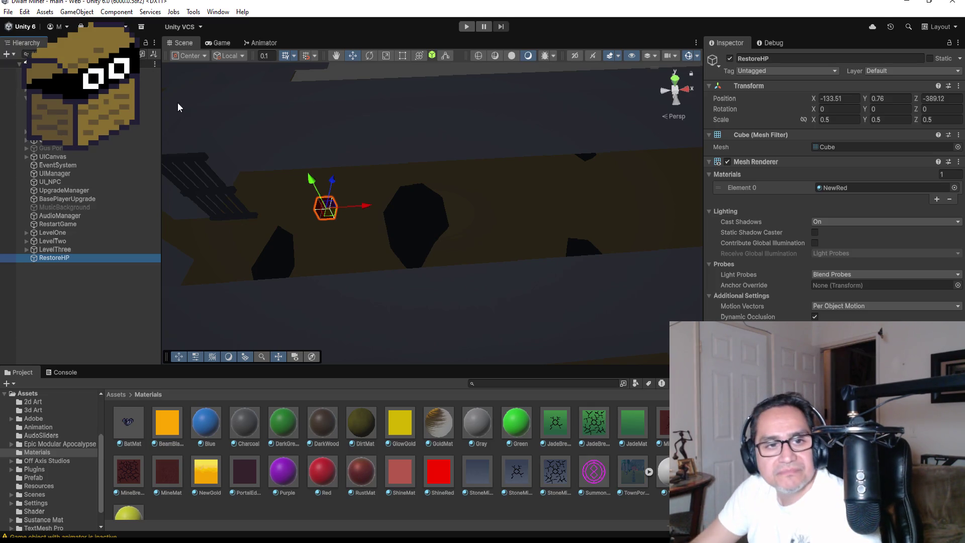
click(8, 12)
click(23, 62)
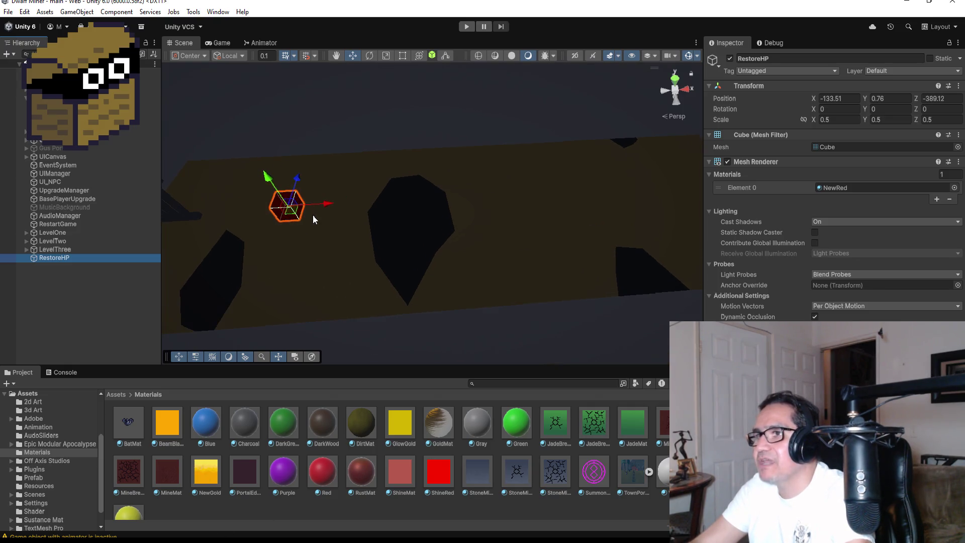
Frame and orbit around the RestoreHP cube in the Scene view, then minimise Unity.
key(f)
mouse_move(592, 220)
alt+mouse_down()
mouse_move(474, 118)
mouse_move(480, 103)
mouse_move(502, 155)
alt+mouse_up()
scroll(501, 157, down, 2)
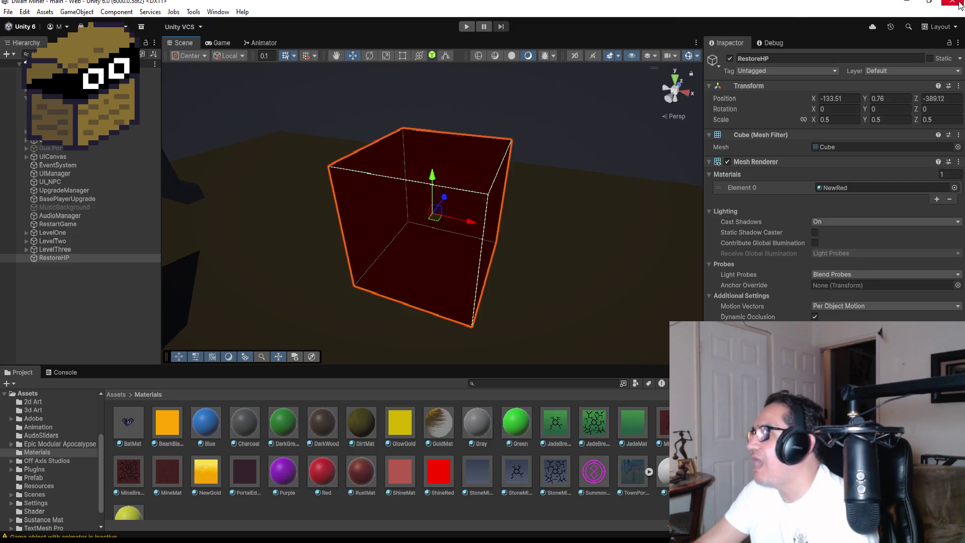
click(908, 4)
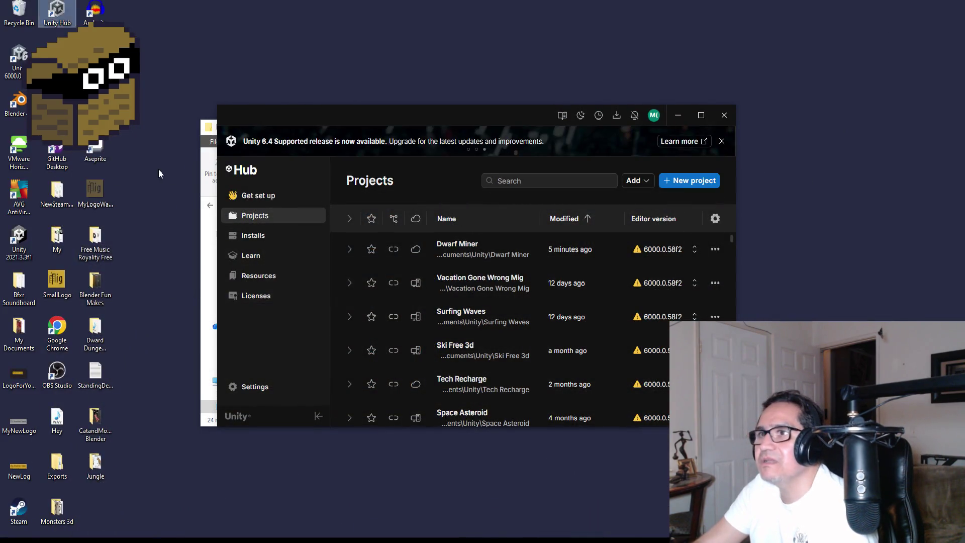
Move the Unity Hub window aside, close File Explorer, and launch Blender from its desktop shortcut.
mouse_move(474, 116)
mouse_down()
mouse_move(489, 210)
mouse_move(439, 184)
mouse_move(471, 107)
mouse_up()
click(630, 127)
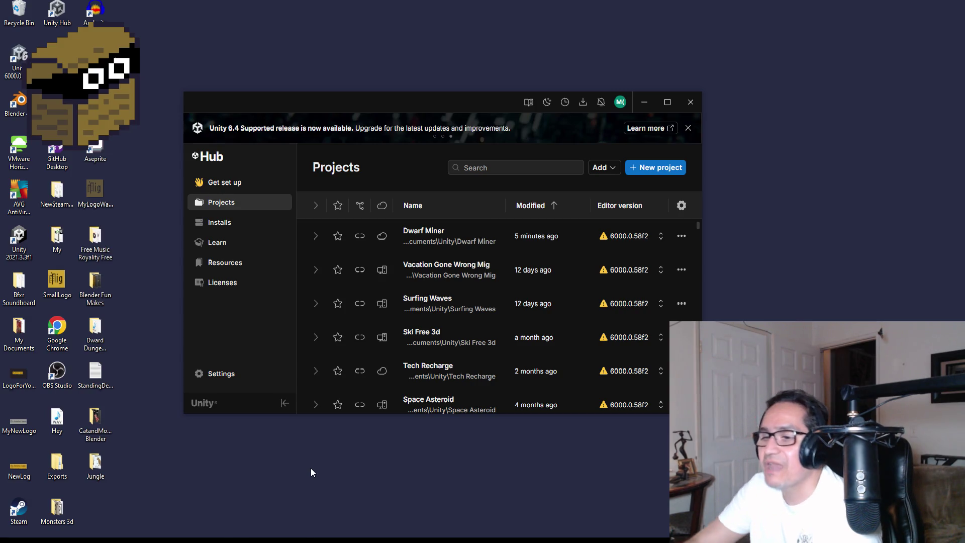
click(15, 103)
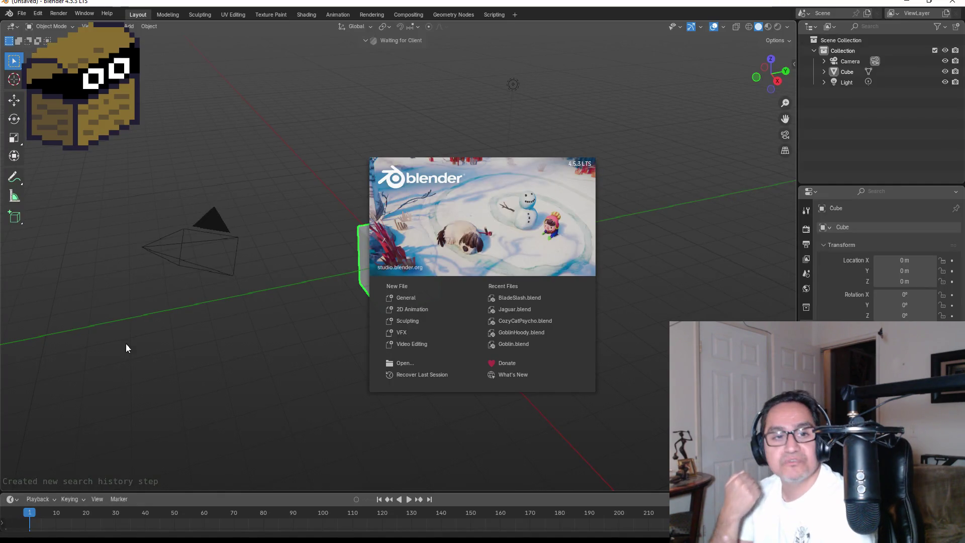
Dismiss the Blender splash screen and view the default cube straight-on in orthographic view, zoomed in.
click(201, 225)
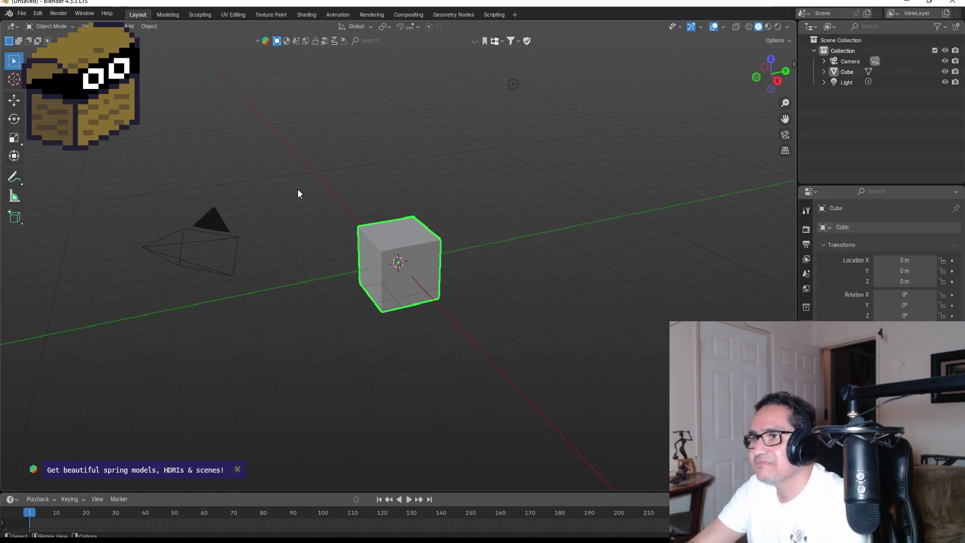
key(KP_1)
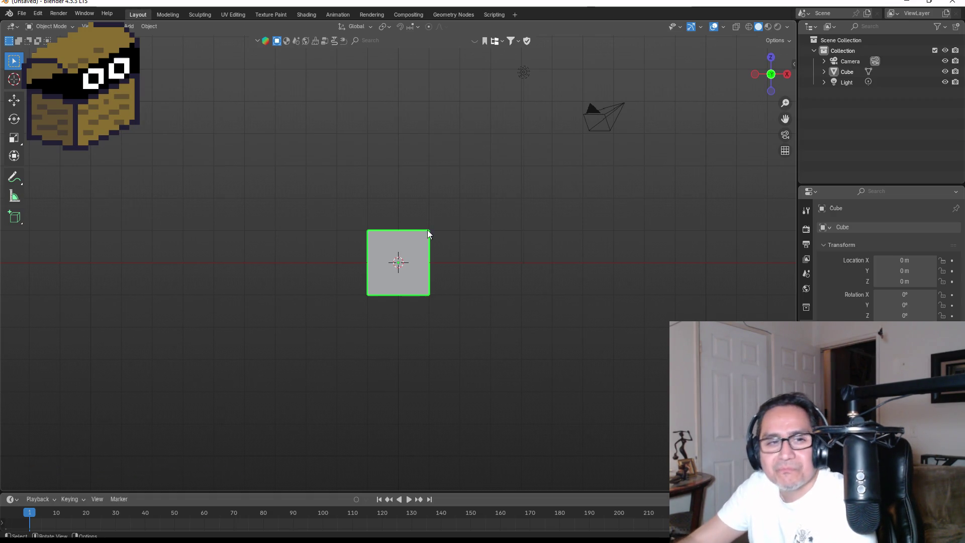
scroll(520, 224, up, 3)
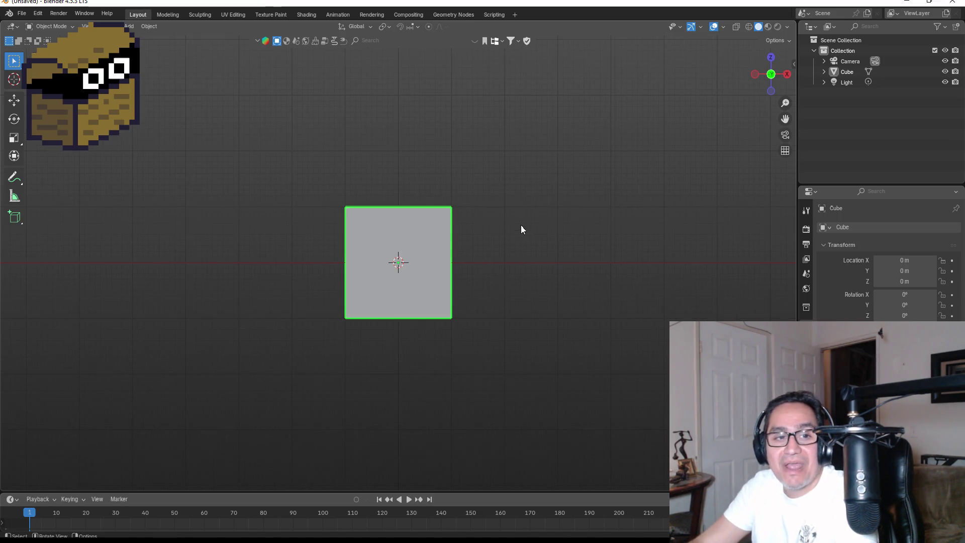
middle_drag(526, 225, 485, 244)
key(KP_7)
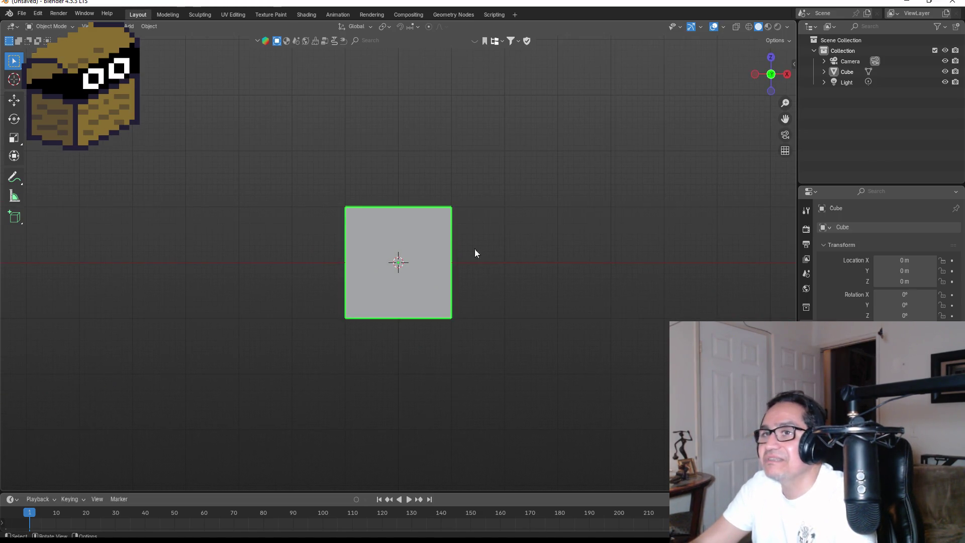
Delete the default cube, add a trial Teapot+ from Mesh > Extras, then delete it too.
key(Delete)
key(shift+a)
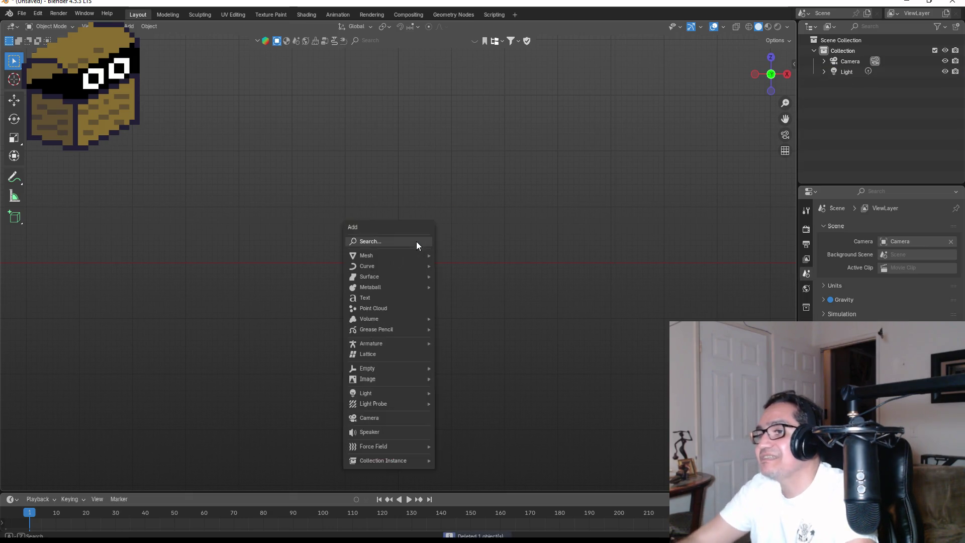
mouse_move(409, 254)
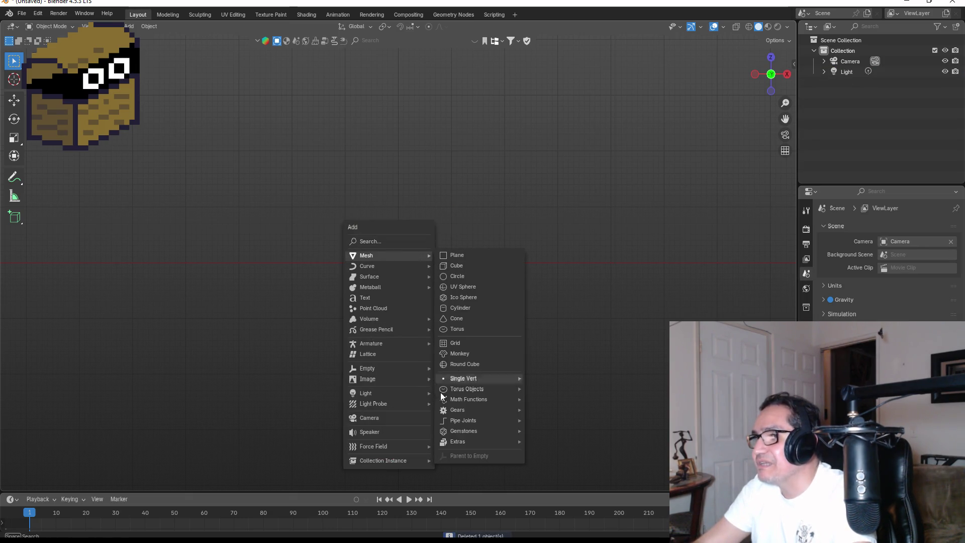
mouse_move(474, 377)
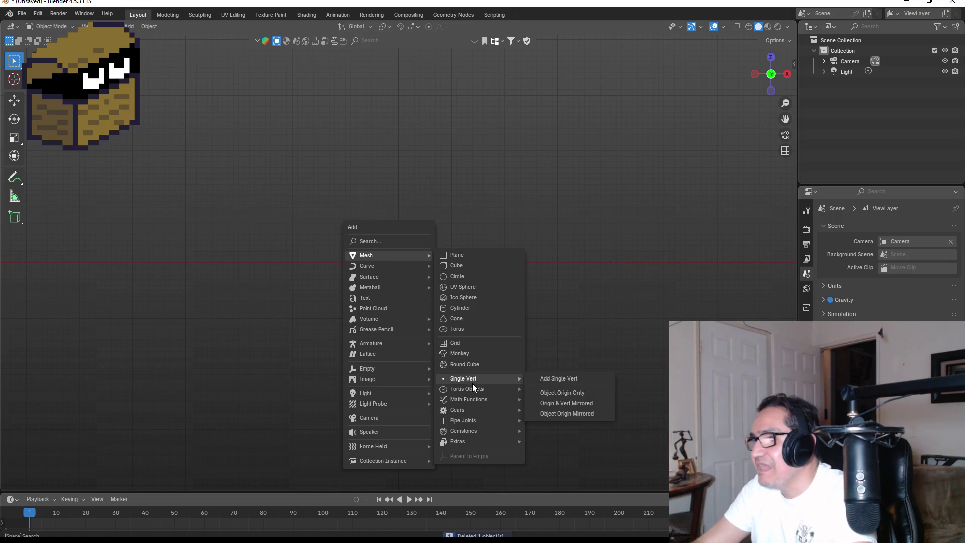
mouse_move(471, 403)
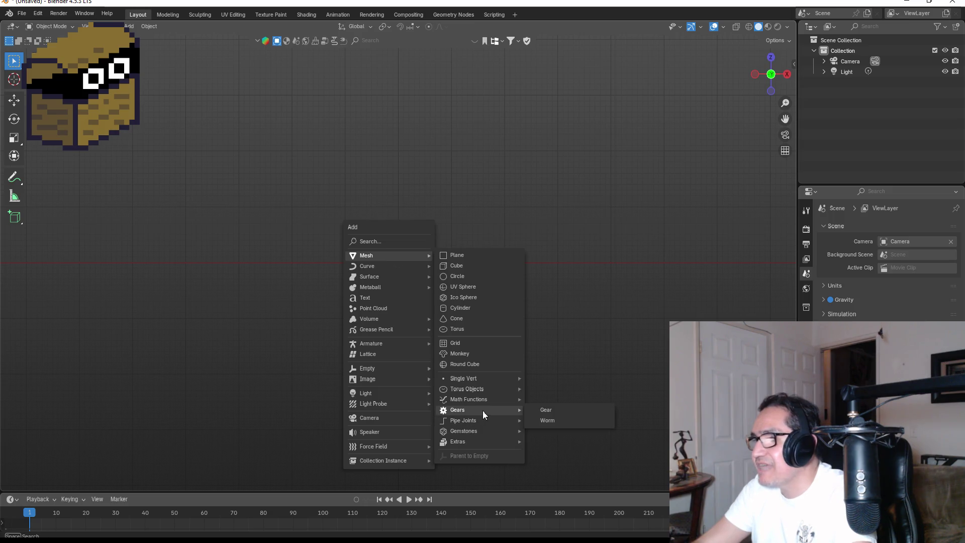
mouse_move(485, 424)
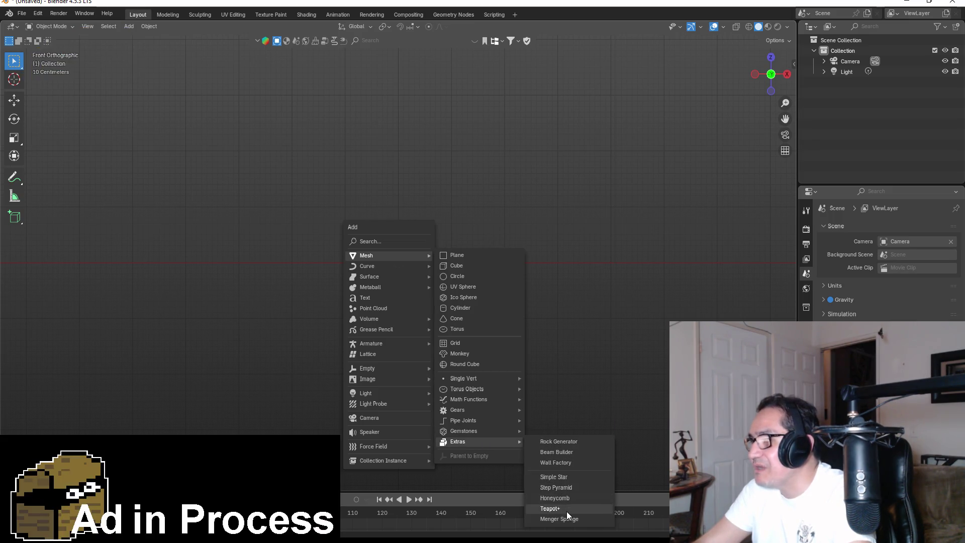
click(573, 509)
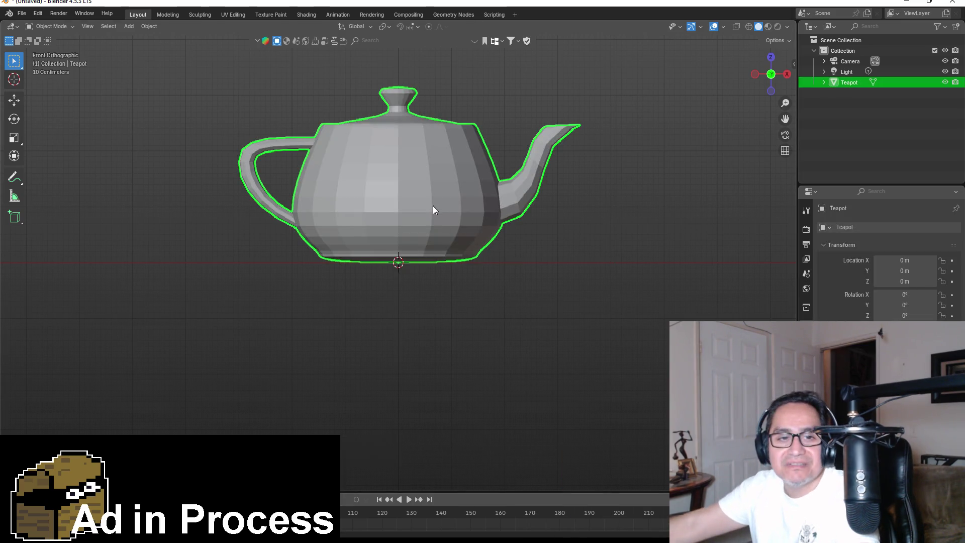
key(Delete)
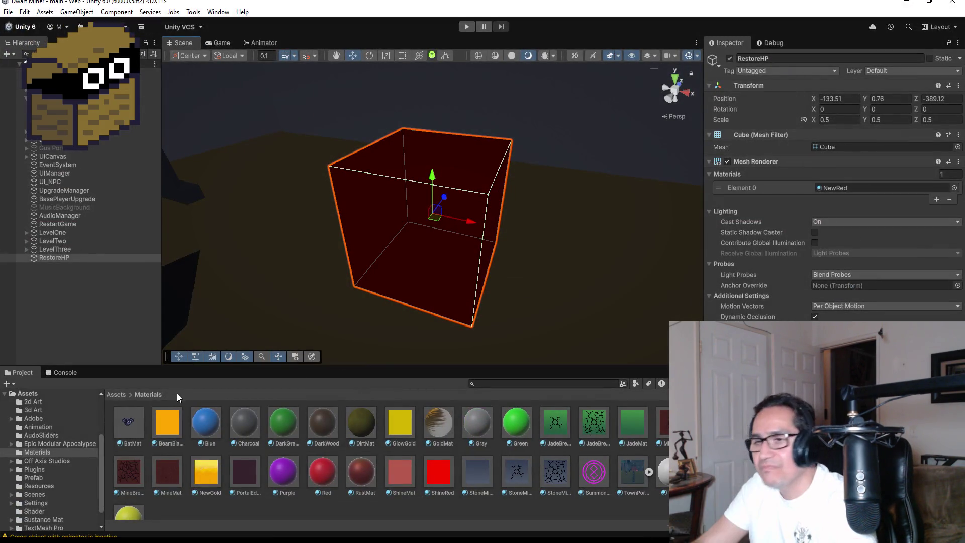
Briefly open the Prefab folder, then return to the top-level Assets folder.
click(123, 394)
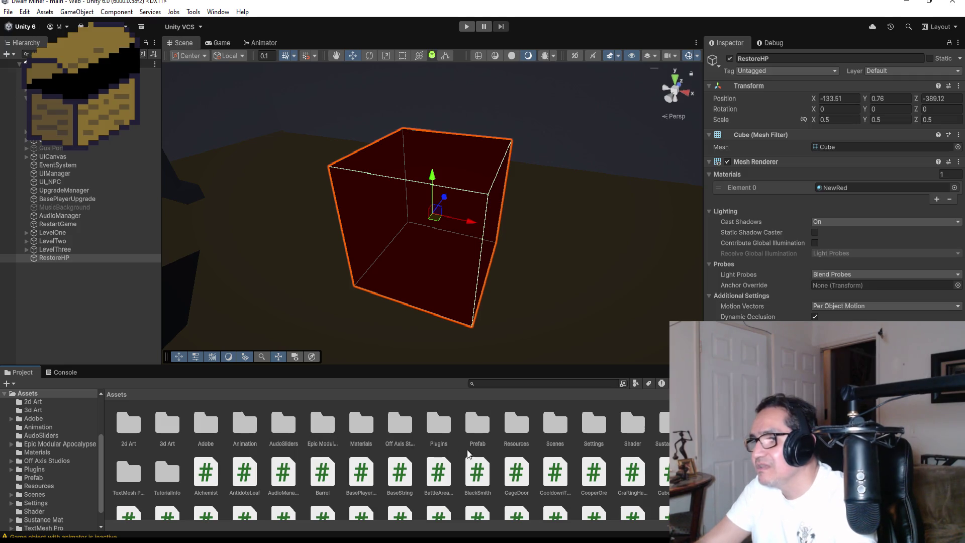
click(475, 421)
double_click(474, 421)
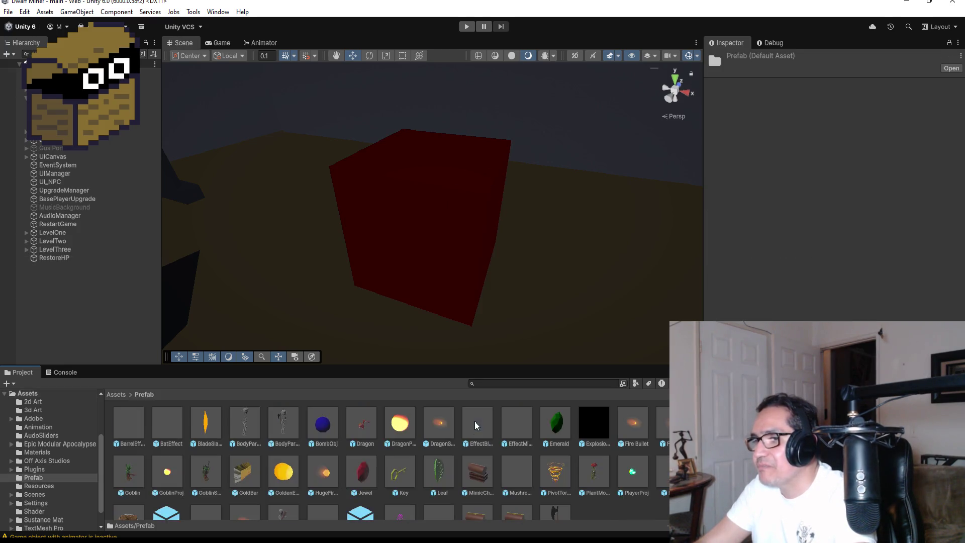
scroll(330, 454, down, 2)
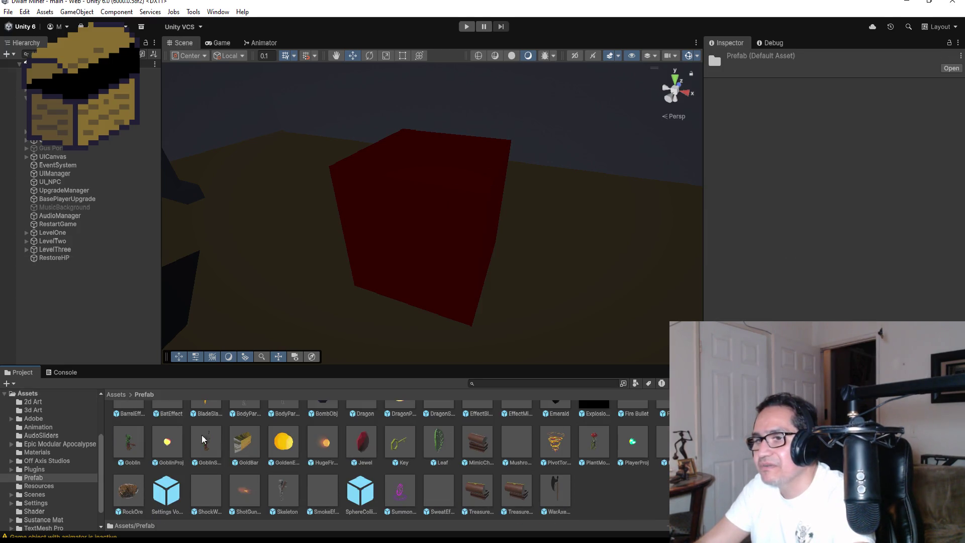
click(123, 393)
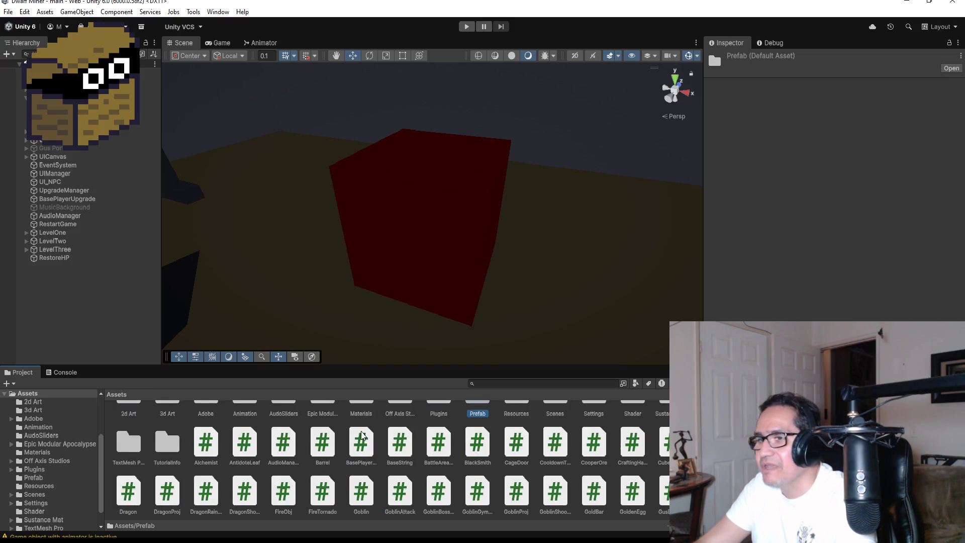
scroll(362, 435, up, 2)
Navigate into Off Axis Studios > Polyworks > Prefabs > MaterialsOnly and select the Buildings folder.
click(443, 427)
click(415, 429)
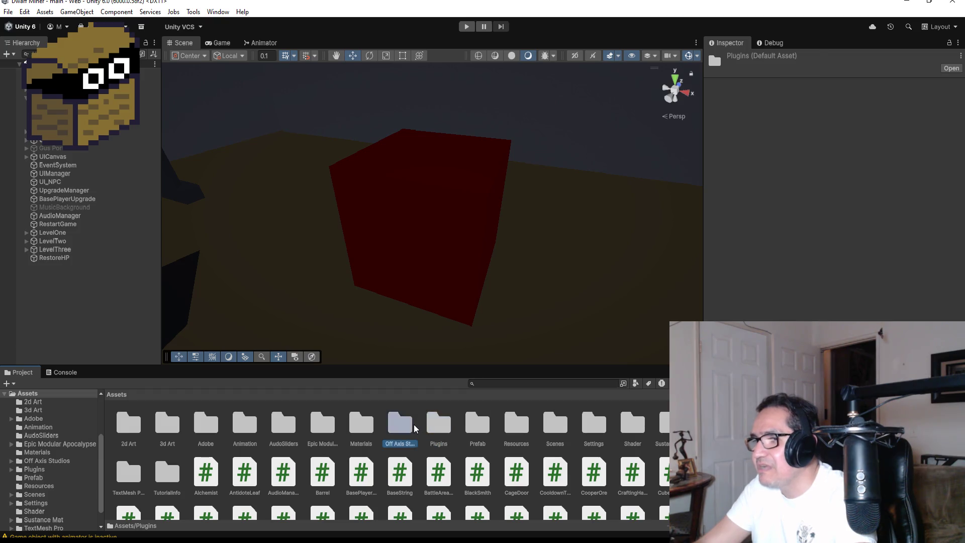
double_click(415, 428)
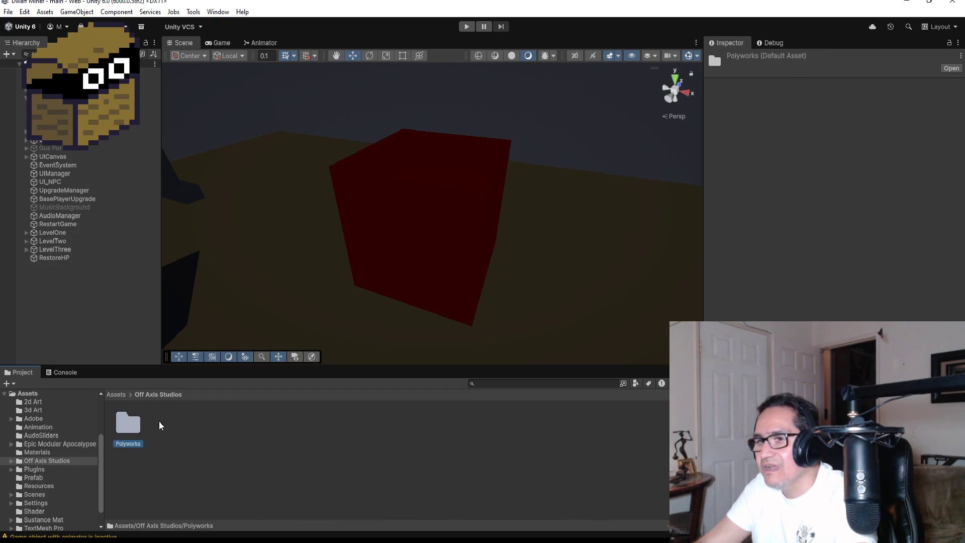
double_click(130, 425)
double_click(213, 423)
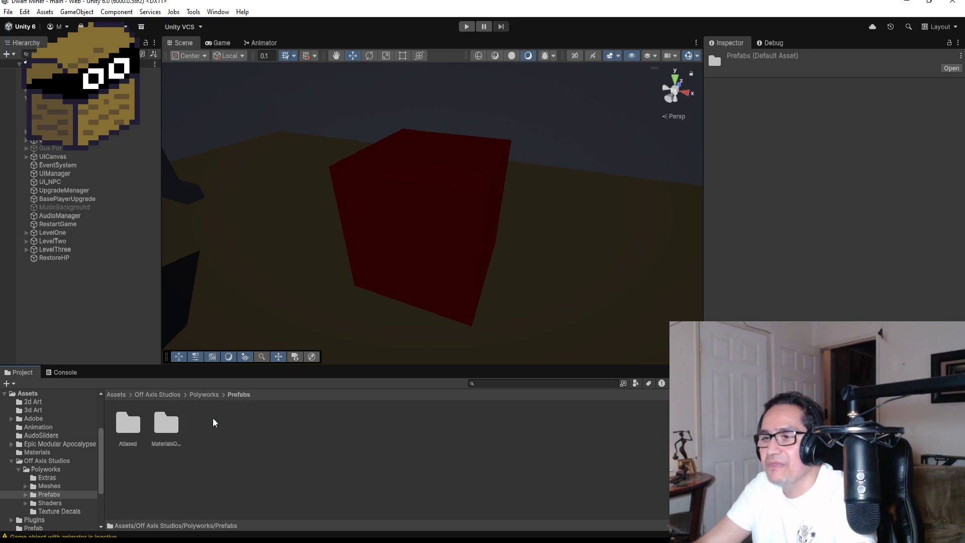
double_click(160, 424)
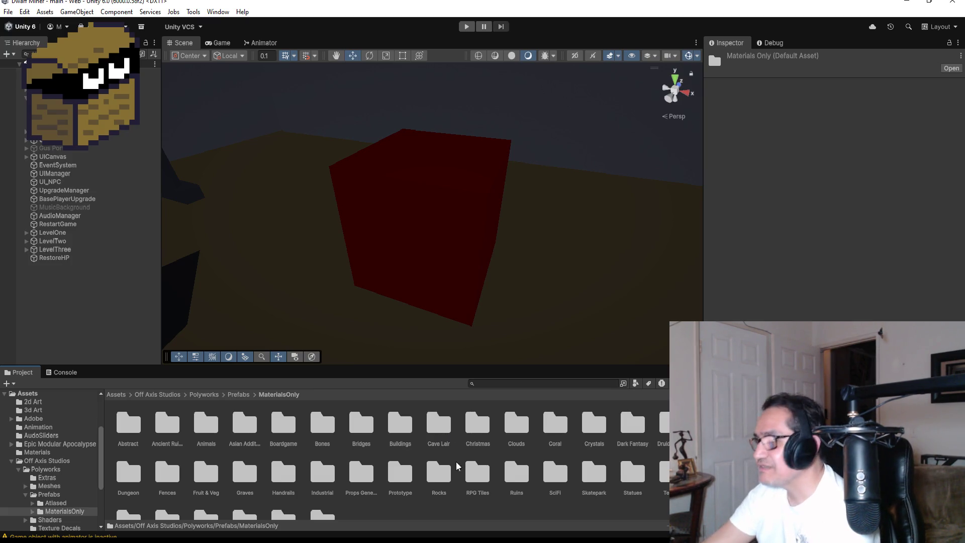
click(393, 423)
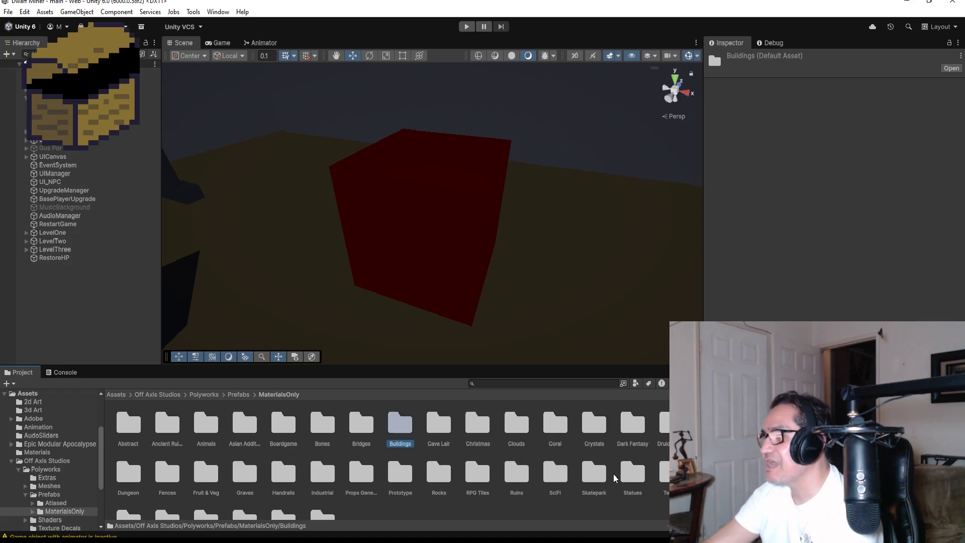
click(498, 383)
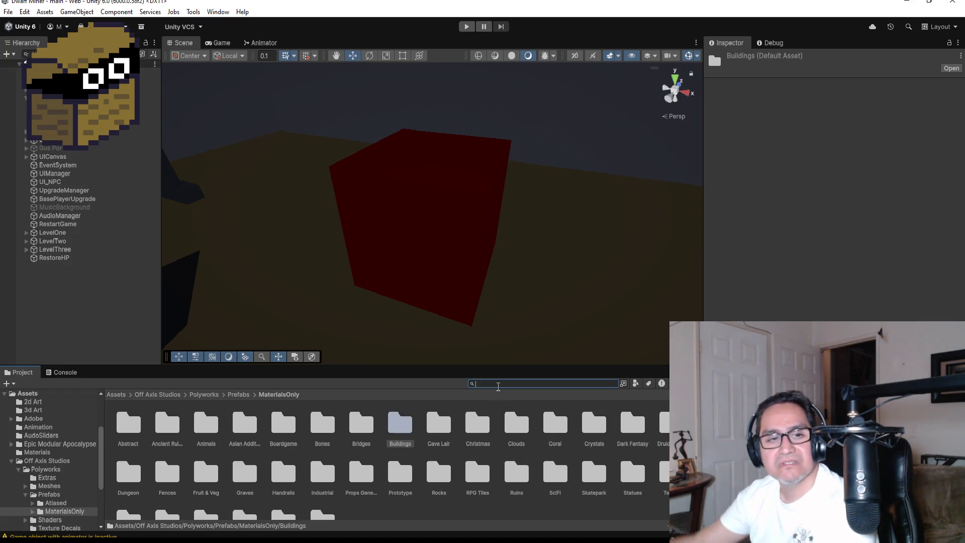
Search the Project for 'potion' and select the red potion bottle to view its import settings.
text(pol)
key(BackSpace)
text(tui)
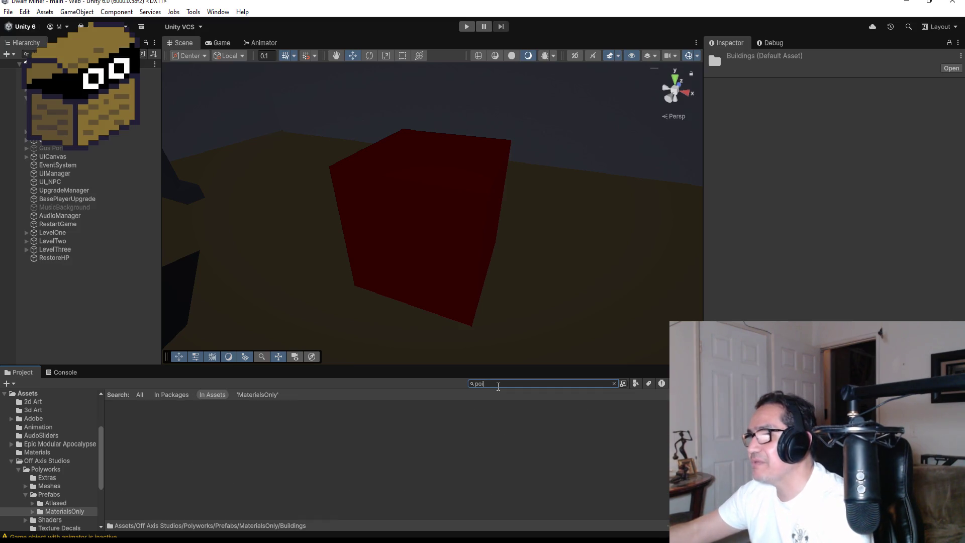
key(BackSpace)
key(BackSpace)
text(ion)
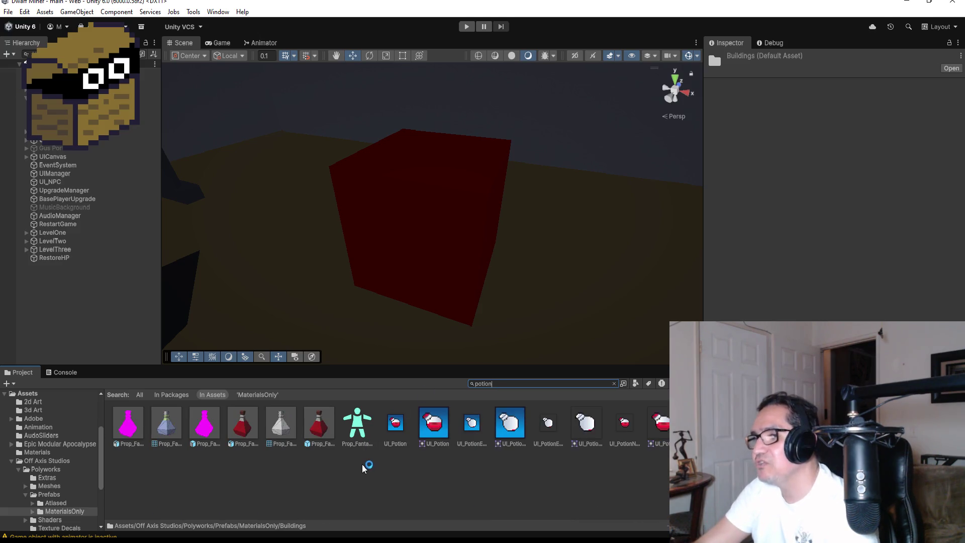
click(318, 422)
click(249, 426)
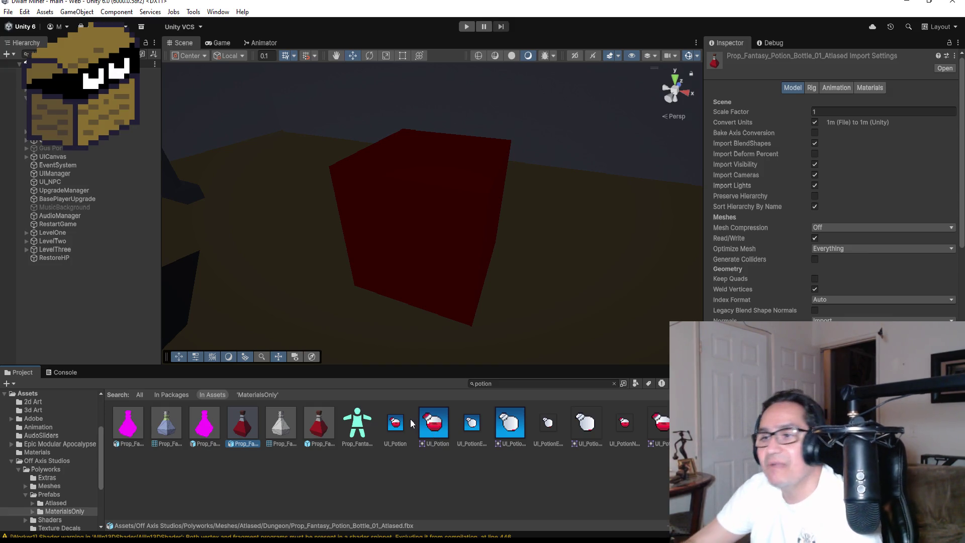
Drag the red potion bottle into the Scene, then switch through Visual Studio to Blender.
mouse_move(251, 422)
mouse_down()
mouse_move(316, 233)
mouse_move(299, 256)
mouse_move(249, 432)
mouse_up()
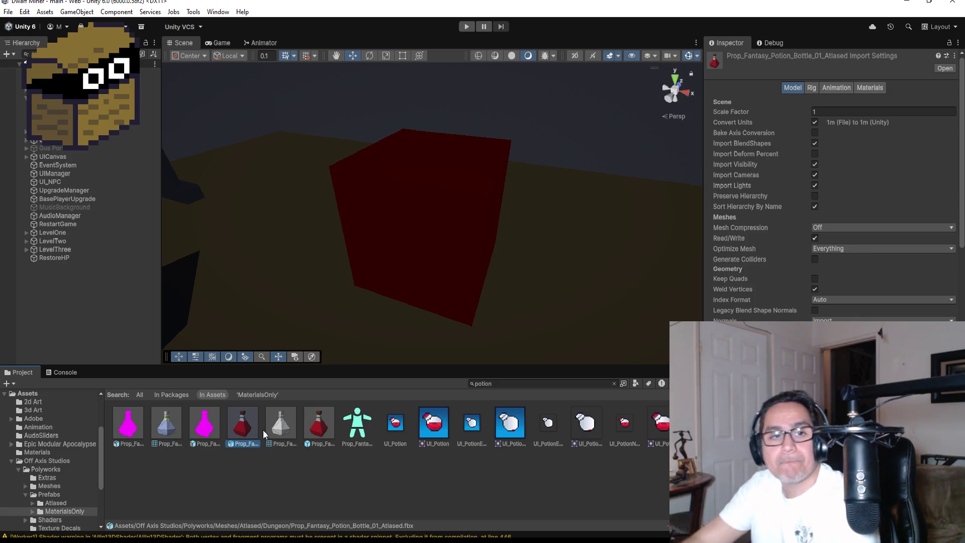
key(alt+Tab)
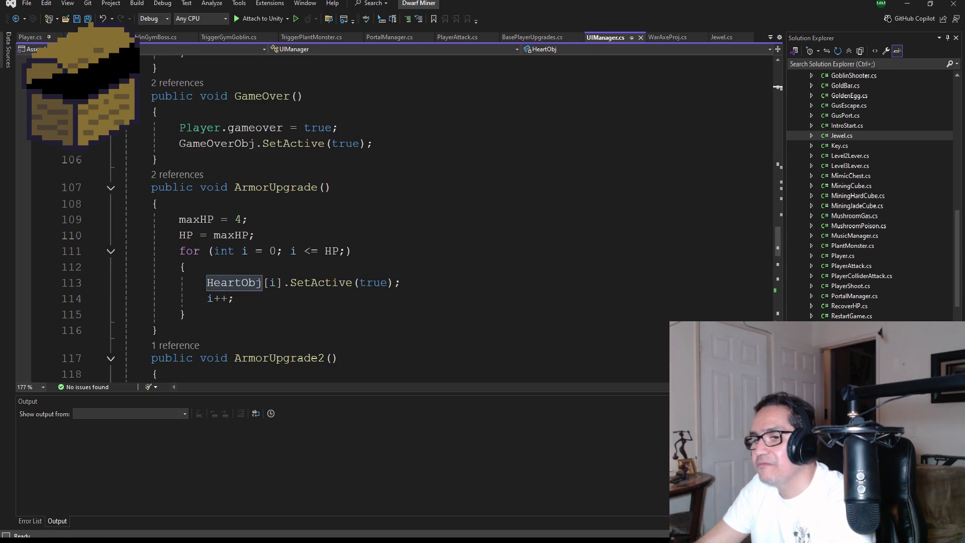
key(alt+Tab)
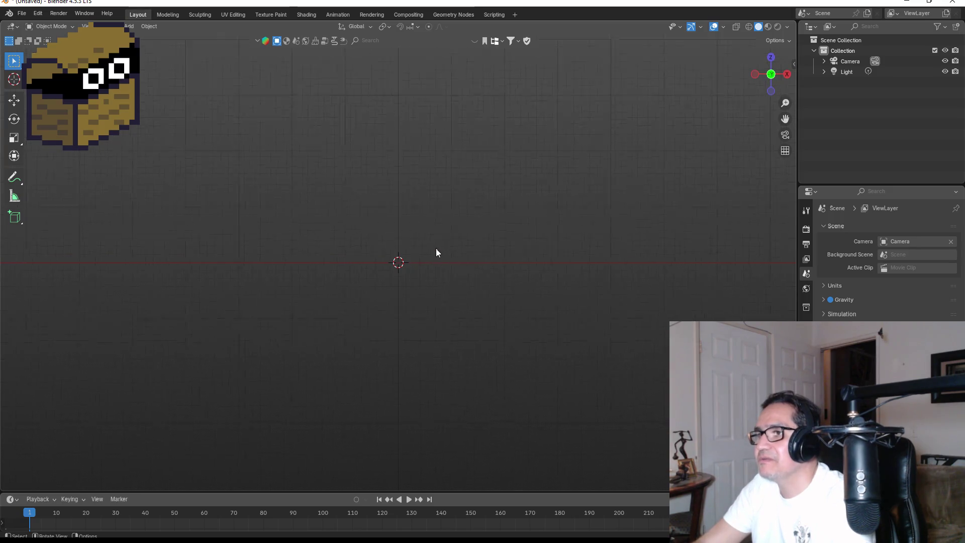
Add a cube mesh, scale it slightly, and enter Edit Mode on it.
key(shift+a)
mouse_move(436, 230)
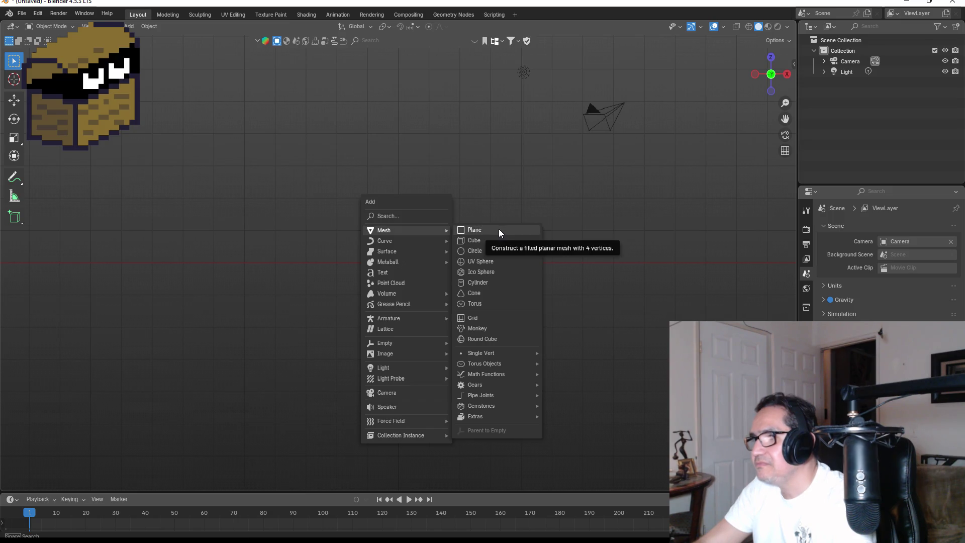
click(489, 240)
scroll(474, 194, up, 5)
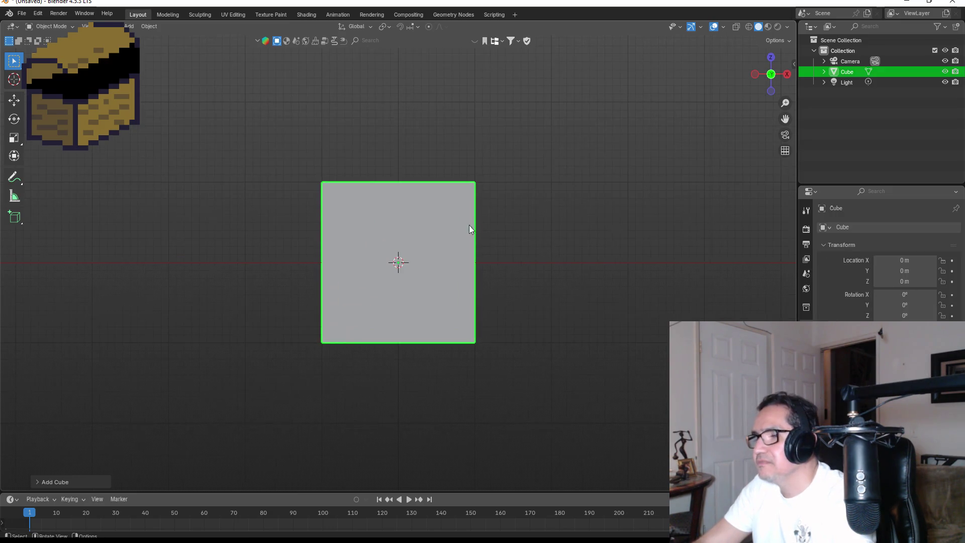
key(s)
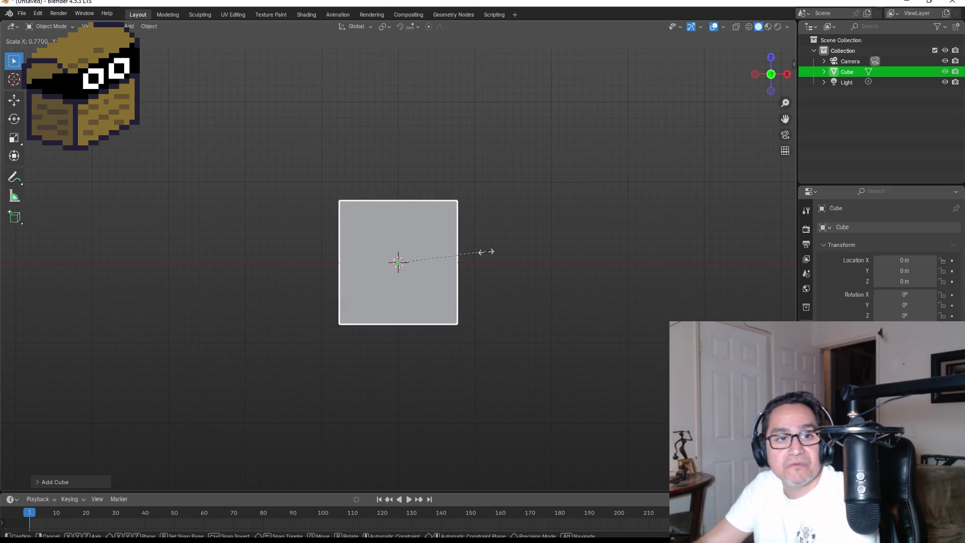
click(441, 227)
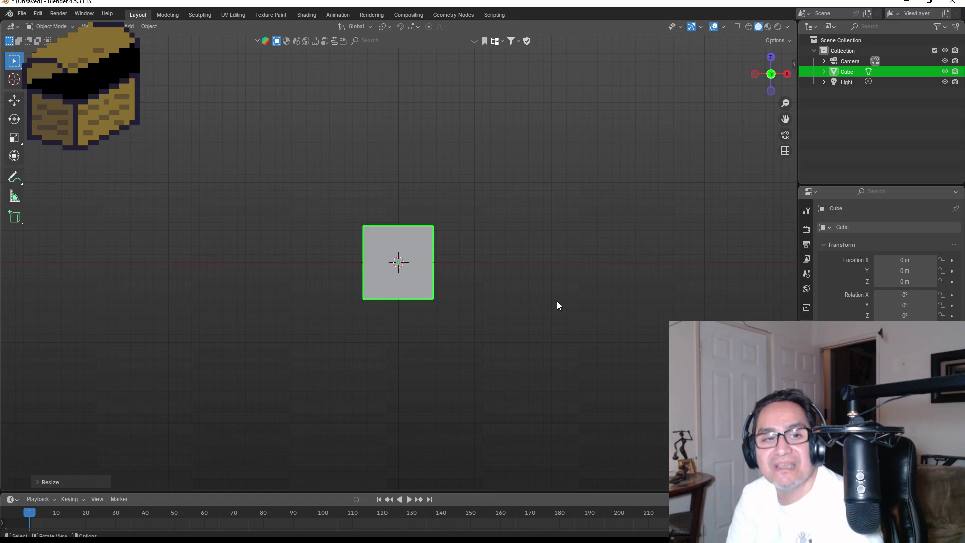
scroll(463, 235, down, 3)
scroll(387, 200, up, 4)
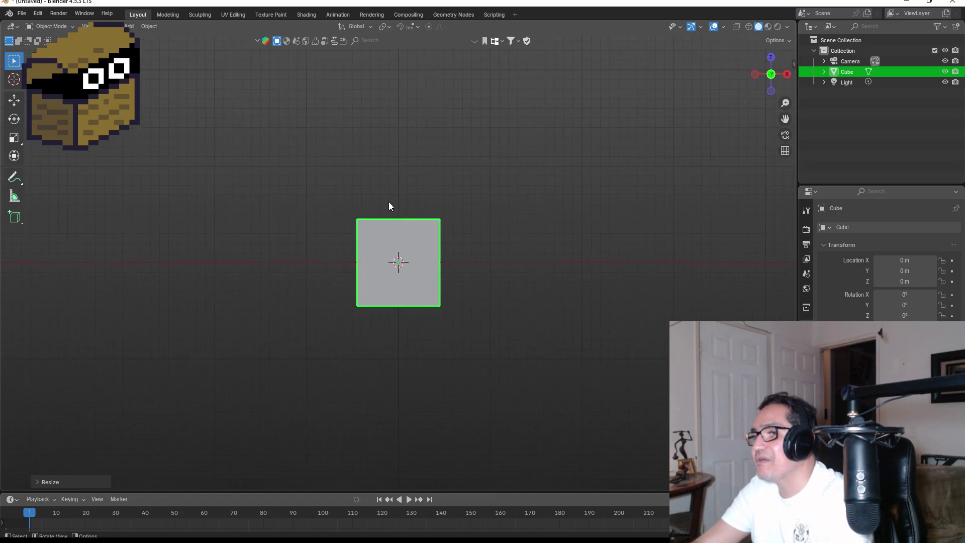
key(Tab)
Raise the cube's top edge along Z to stretch it into a tall bar.
mouse_move(304, 179)
mouse_down()
mouse_move(434, 243)
mouse_move(493, 253)
mouse_move(480, 242)
mouse_up()
mouse_move(265, 171)
mouse_down()
mouse_move(563, 267)
mouse_move(606, 257)
mouse_up()
key(g)
key(z)
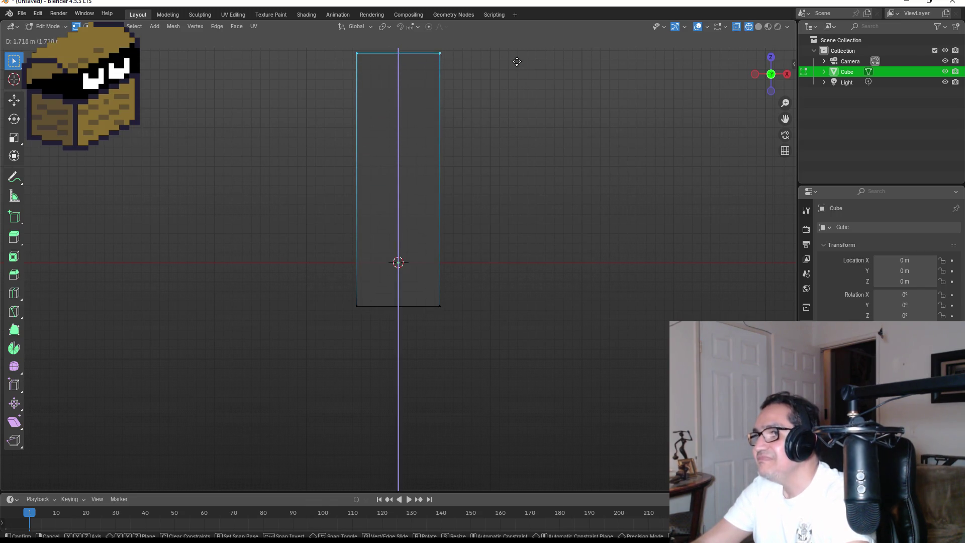
click(518, 61)
scroll(498, 174, down, 4)
mouse_move(458, 185)
shift+middle_down()
mouse_move(454, 207)
mouse_move(474, 215)
mouse_move(457, 240)
mouse_move(442, 222)
shift+middle_up()
drag(348, 175, 505, 243)
key(g)
key(z)
click(525, 218)
shift+middle_drag(545, 271, 485, 259)
scroll(485, 258, up, 3)
Add a horizontal edge loop near the bottom and try selecting the bottom strip.
drag(238, 310, 392, 371)
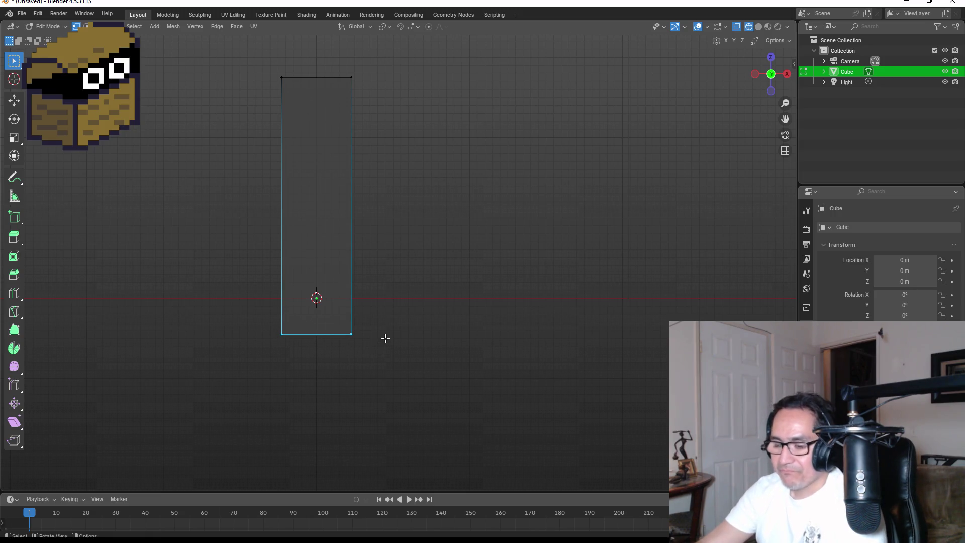
key(ctrl+r)
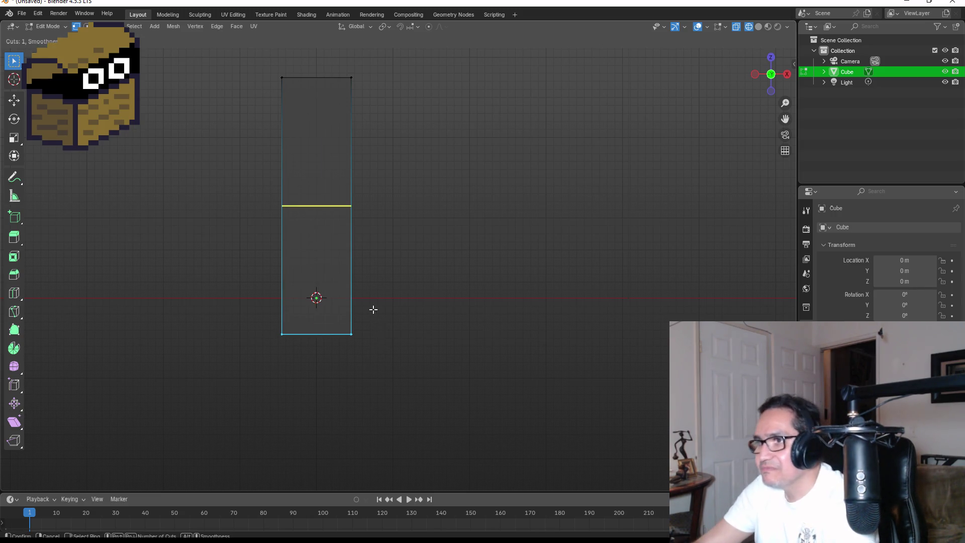
click(365, 305)
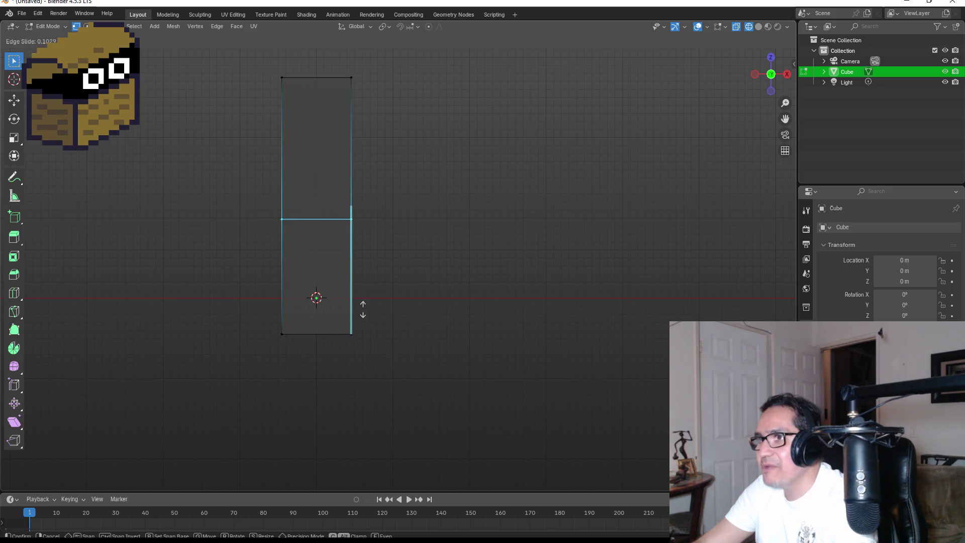
click(358, 389)
drag(210, 324, 424, 389)
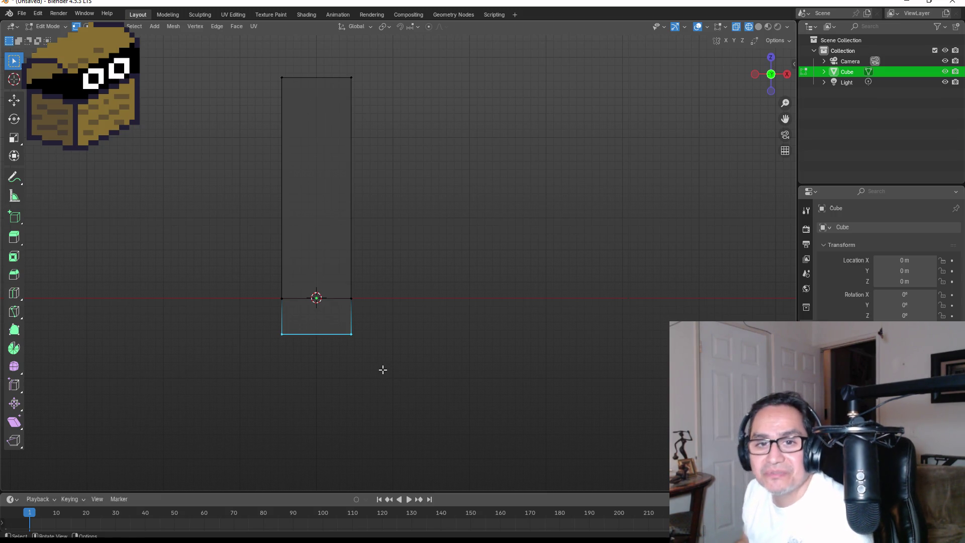
scroll(302, 347, up, 1)
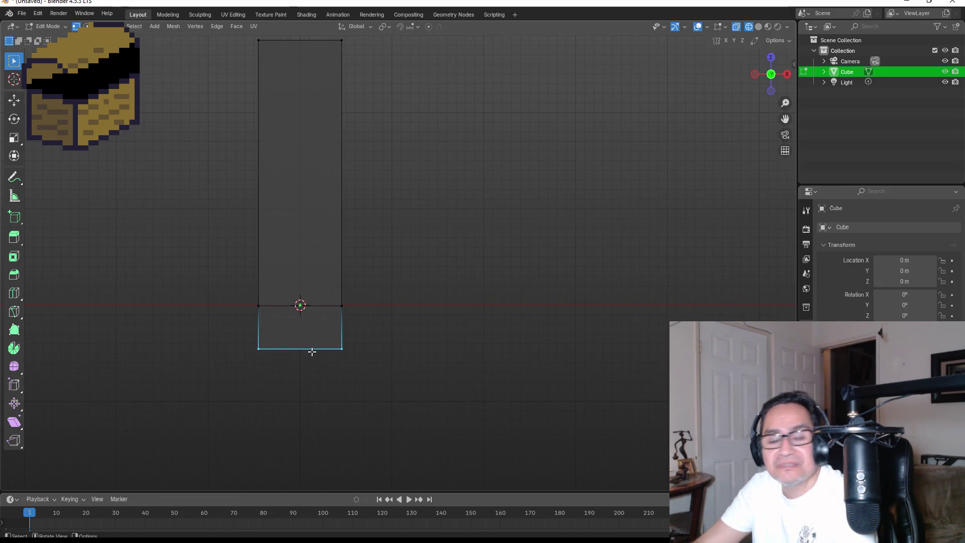
right_click(314, 352)
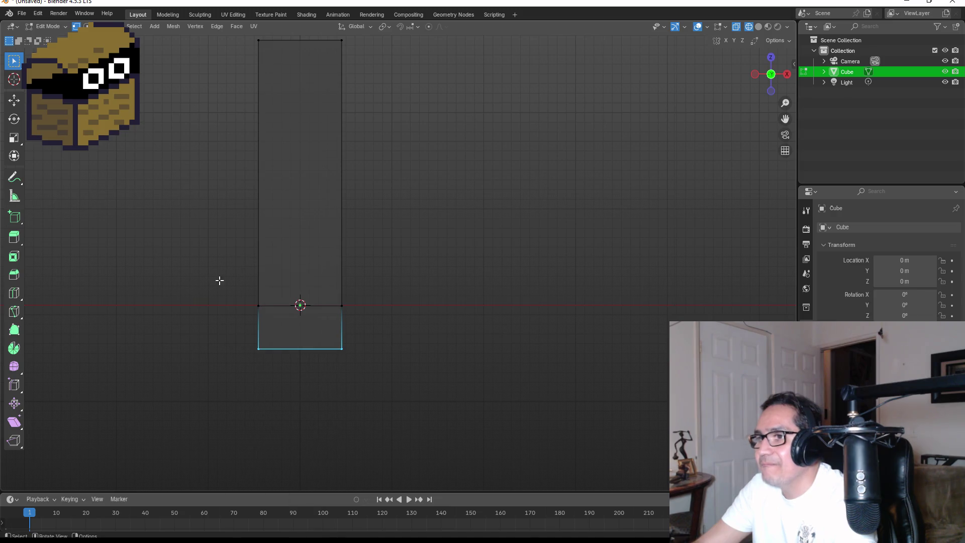
key(3)
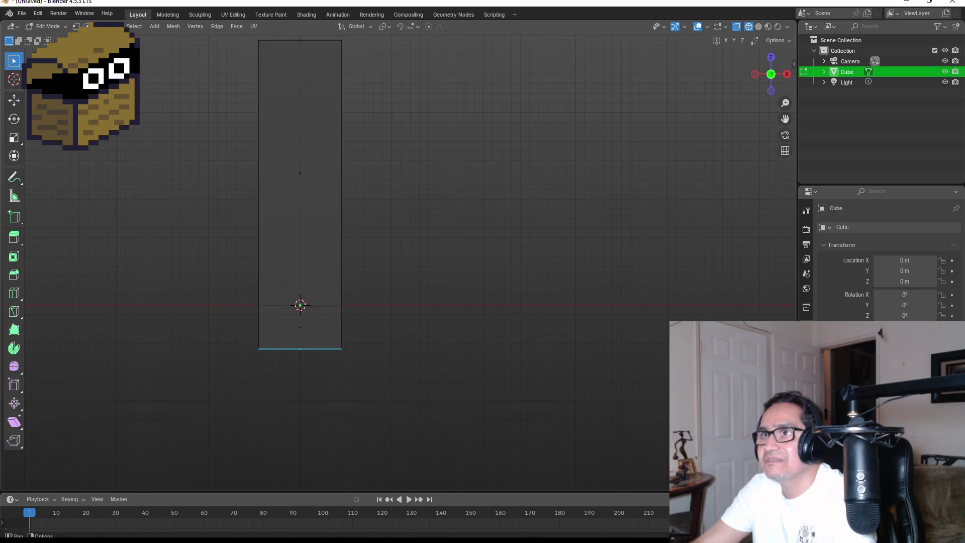
mouse_move(335, 346)
middle_down()
mouse_move(425, 355)
mouse_move(487, 331)
mouse_move(352, 335)
mouse_move(319, 345)
mouse_move(362, 381)
middle_up()
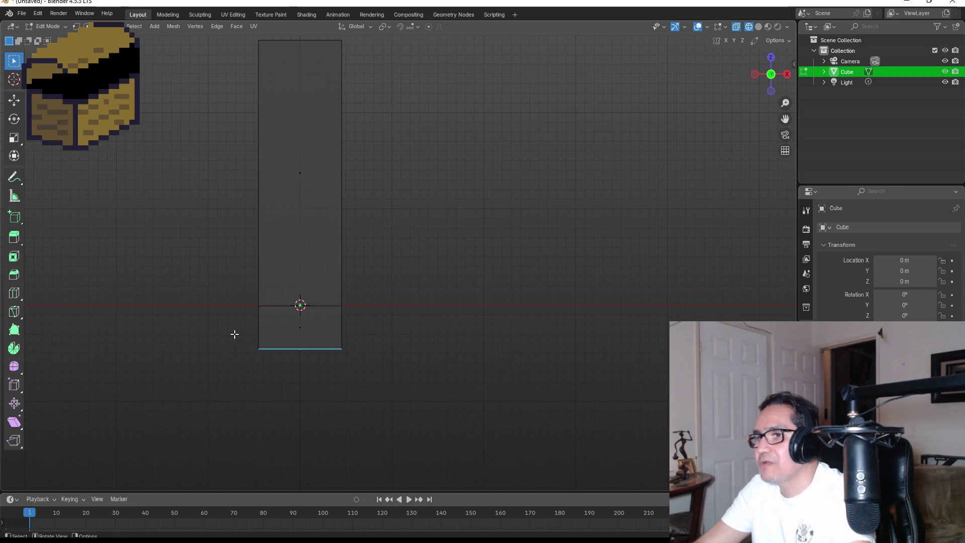
drag(229, 327, 265, 355)
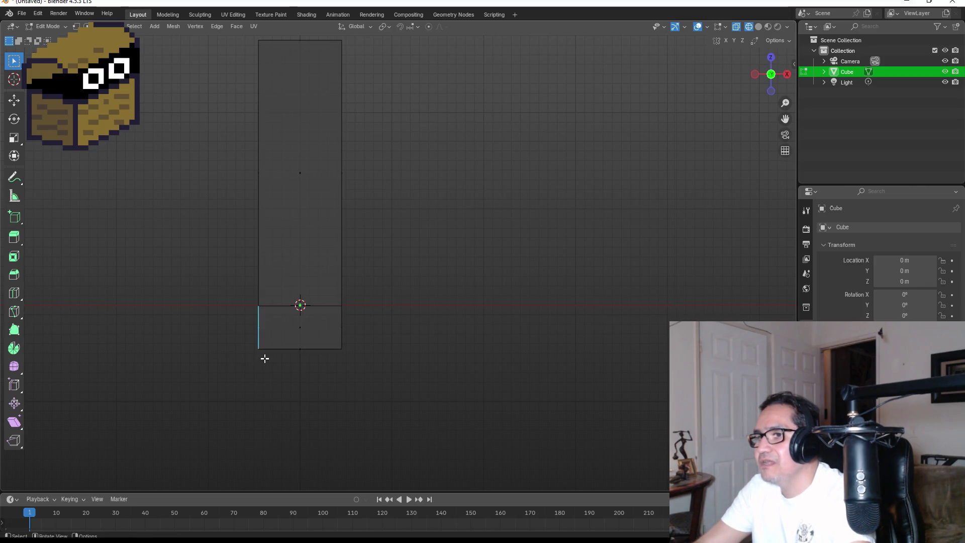
key(ctrl+KP_Add)
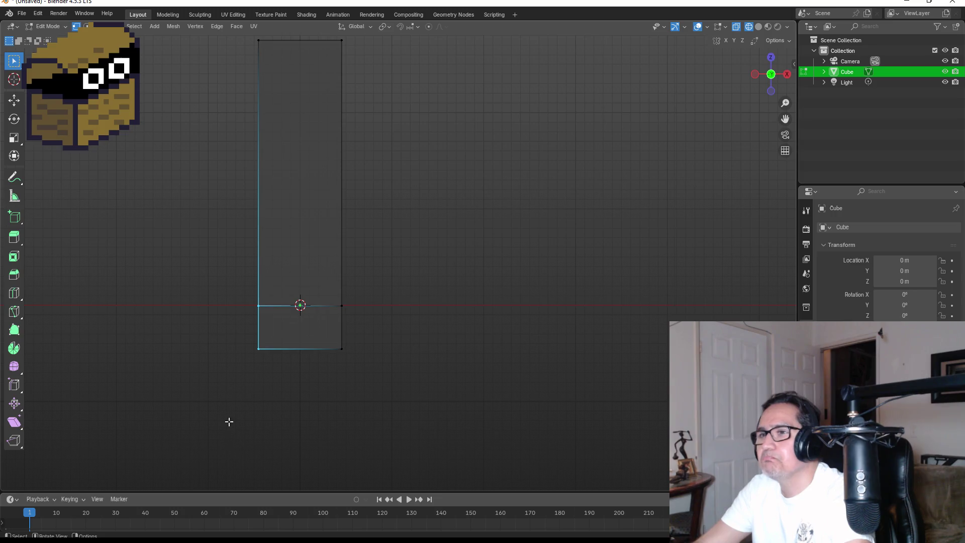
drag(229, 339, 286, 375)
click(461, 323)
scroll(439, 323, down, 2)
Add a centred vertical loop cut, delete the left-half vertices, and return to Object Mode.
key(ctrl+r)
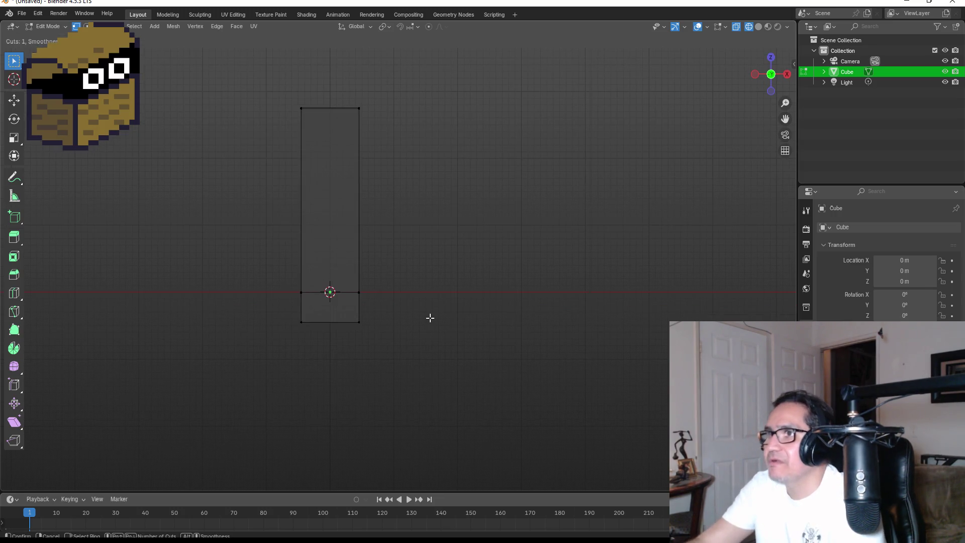
click(337, 100)
right_click(349, 113)
click(555, 293)
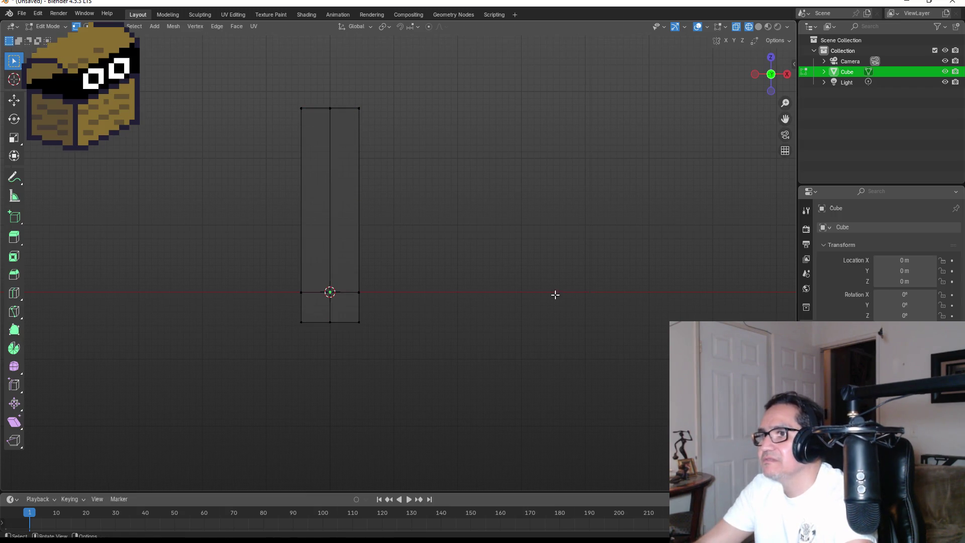
drag(213, 62, 323, 360)
key(x)
click(324, 358)
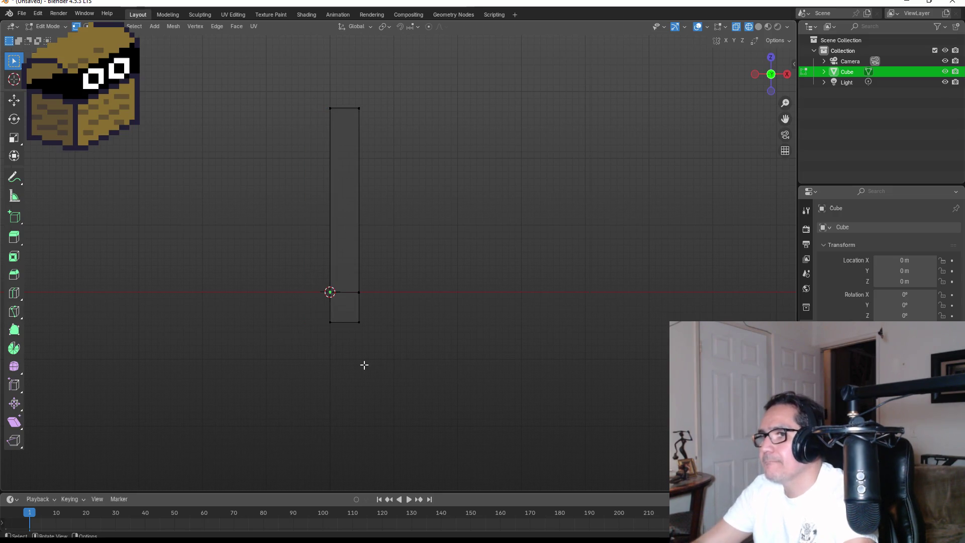
key(Tab)
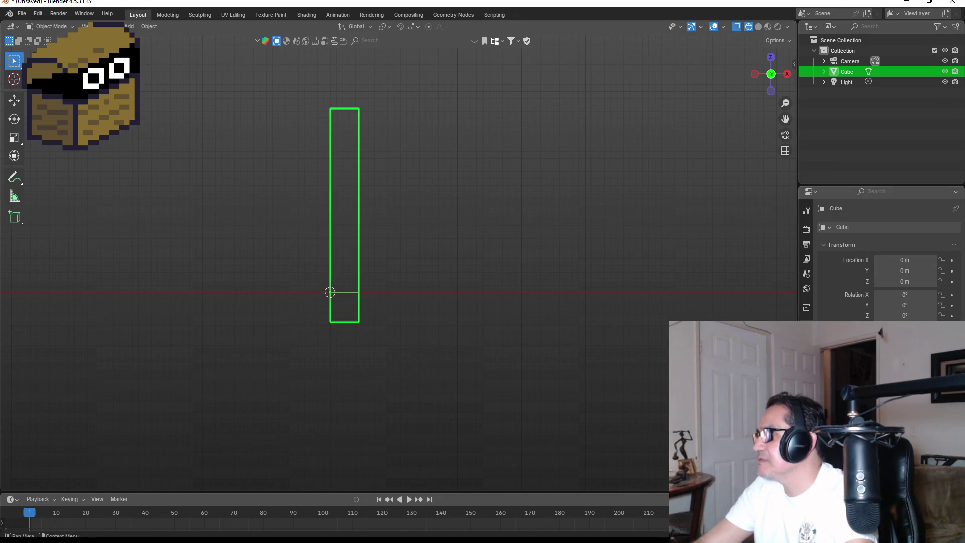
Add a Mirror modifier on the X axis to the Cube.
click(807, 338)
click(888, 229)
click(894, 229)
text(mir)
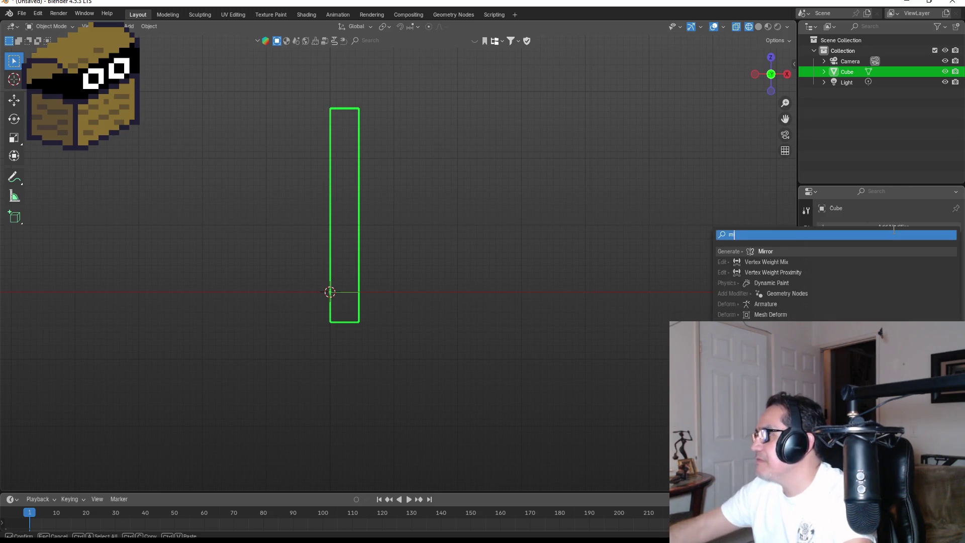
click(785, 250)
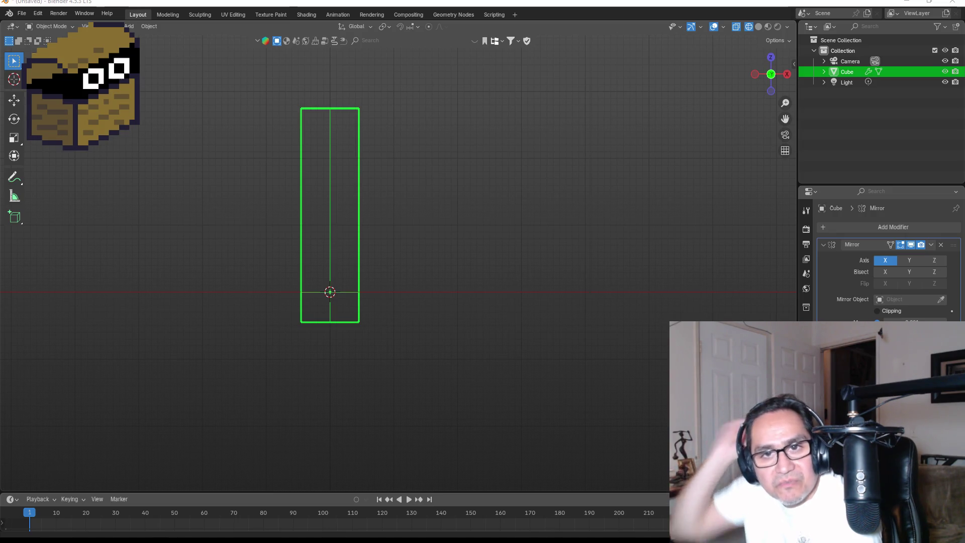
key(alt+Tab)
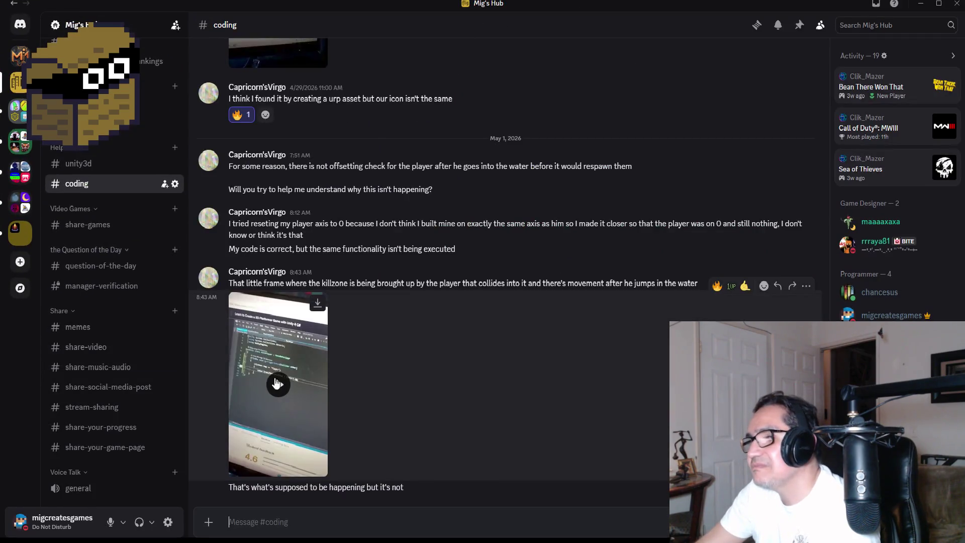
Watch the killzone video in #coding full screen, then return to Visual Studio.
click(277, 385)
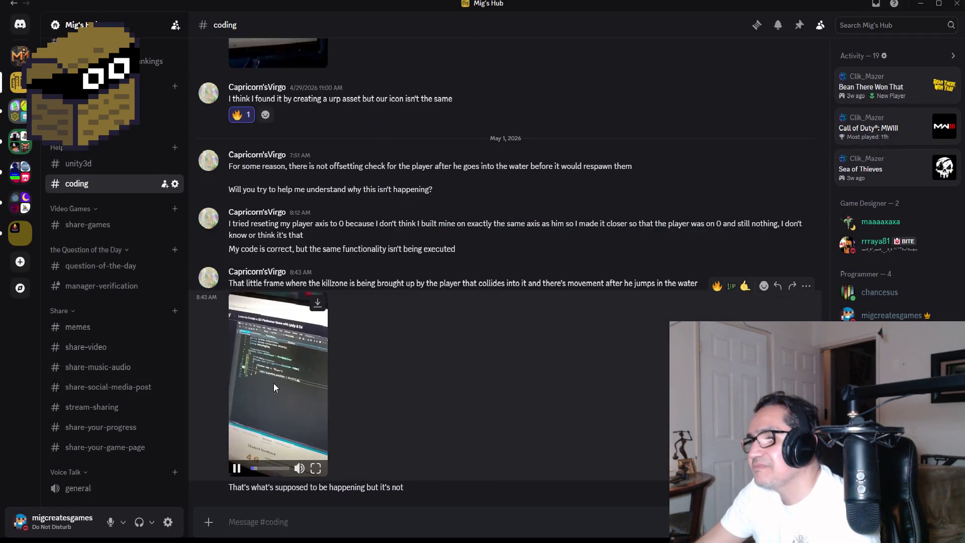
click(315, 469)
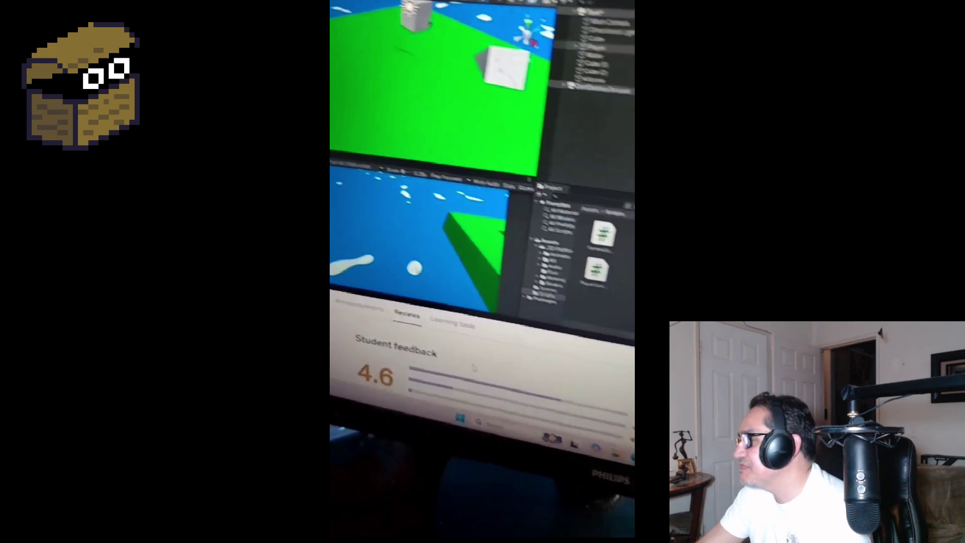
key(Escape)
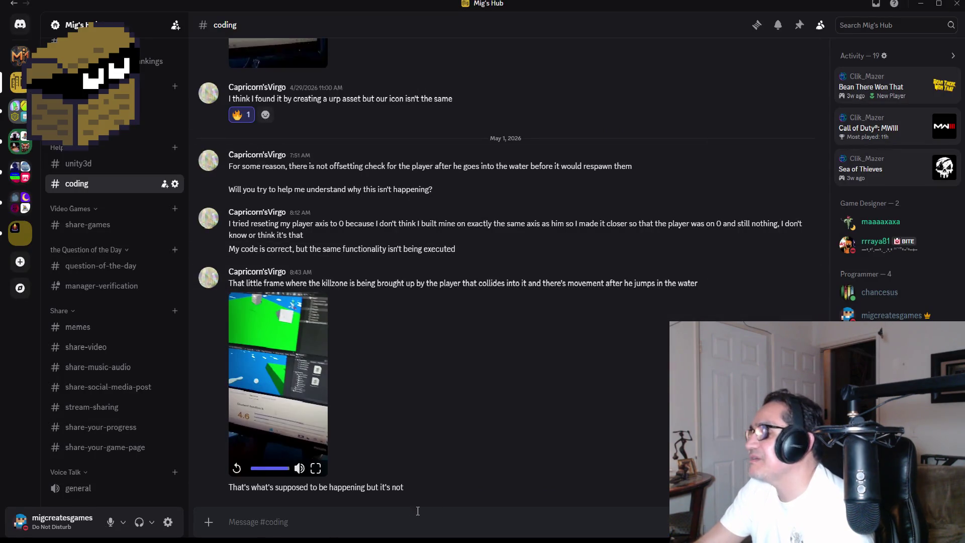
key(alt+Tab)
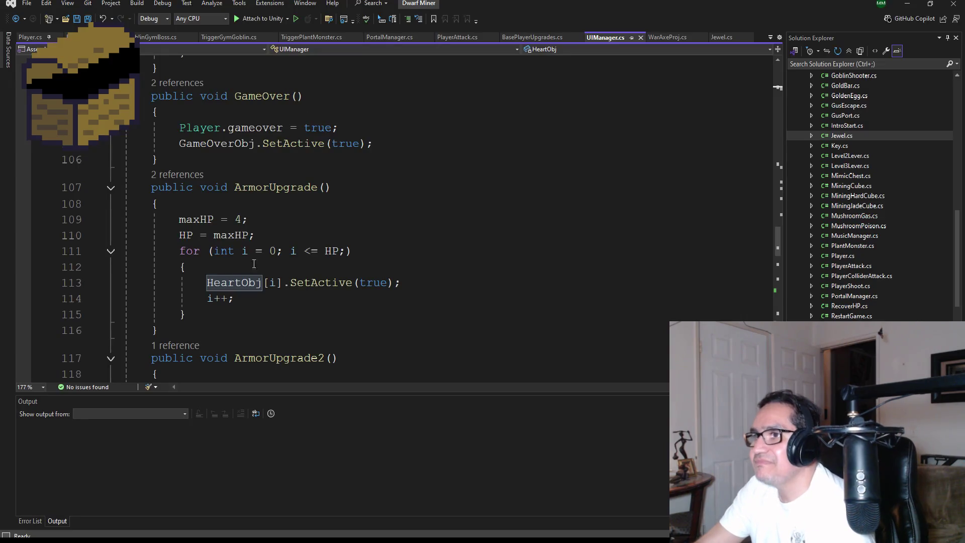
Switch to Player.cs and select FallingPlayer's if block that calls ui.InstantDeath() below -5.
scroll(264, 327, down, 4)
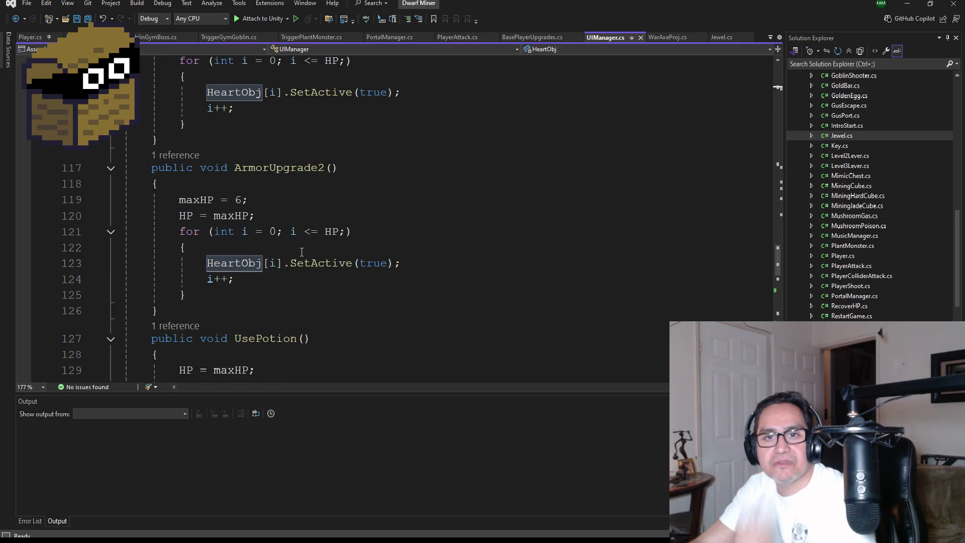
scroll(302, 252, up, 3)
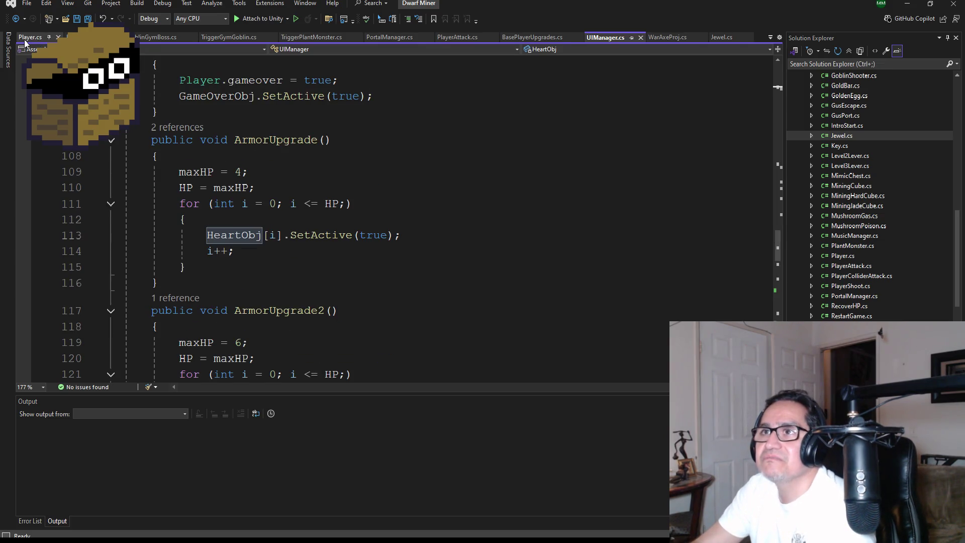
key(ctrl+Tab)
scroll(243, 231, up, 4)
scroll(284, 274, down, 15)
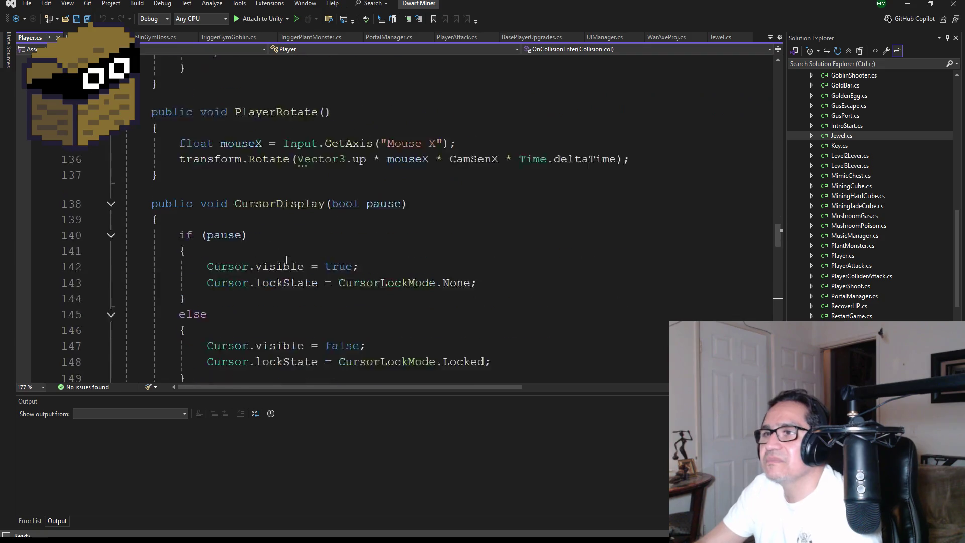
scroll(283, 274, down, 20)
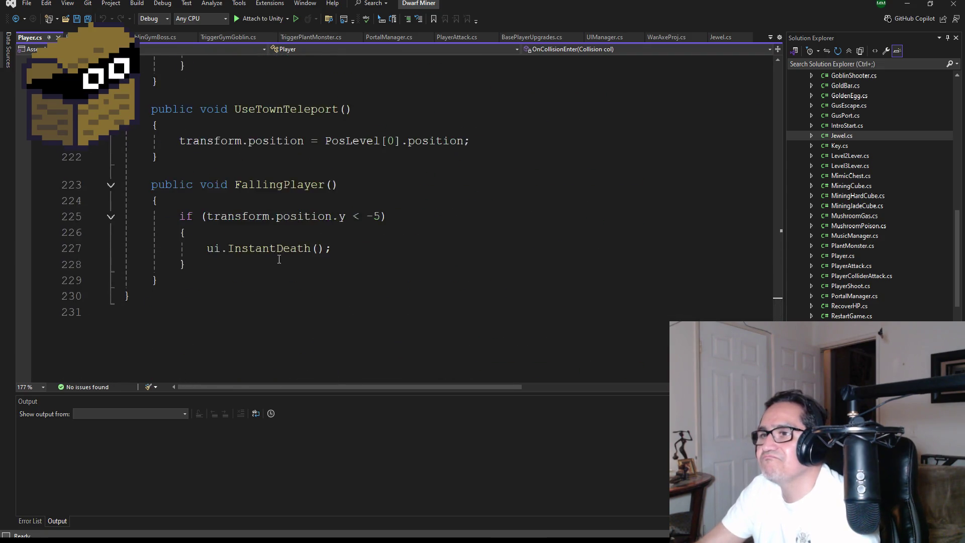
scroll(274, 315, up, 1)
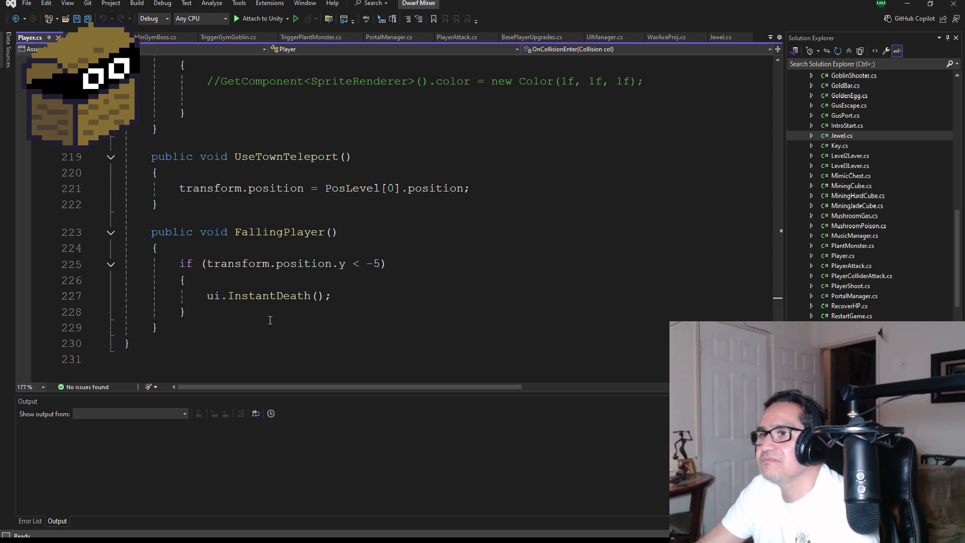
scroll(244, 318, down, 1)
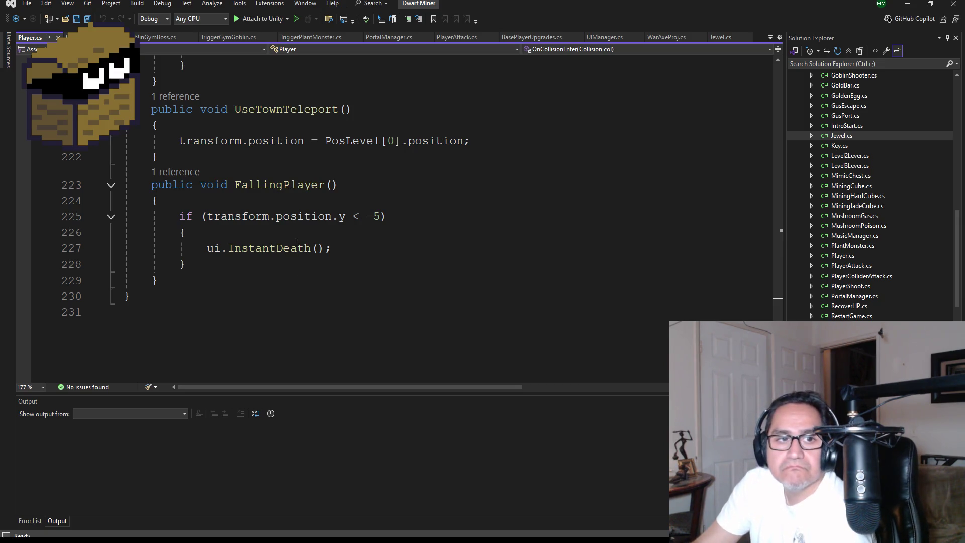
drag(205, 266, 58, 222)
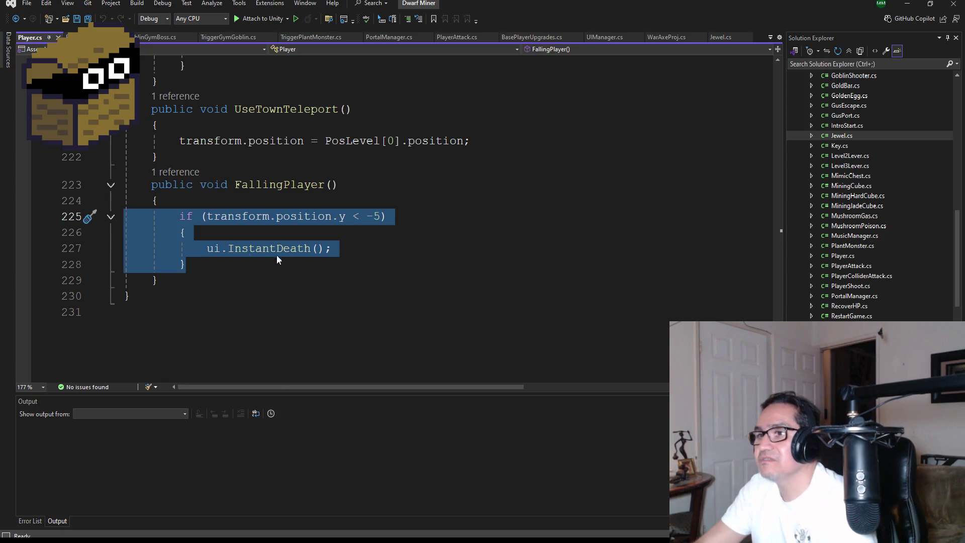
Comment out ui.InstantDeath() on line 227 and add Destroy(gameObject); above it.
click(213, 247)
double_click(213, 248)
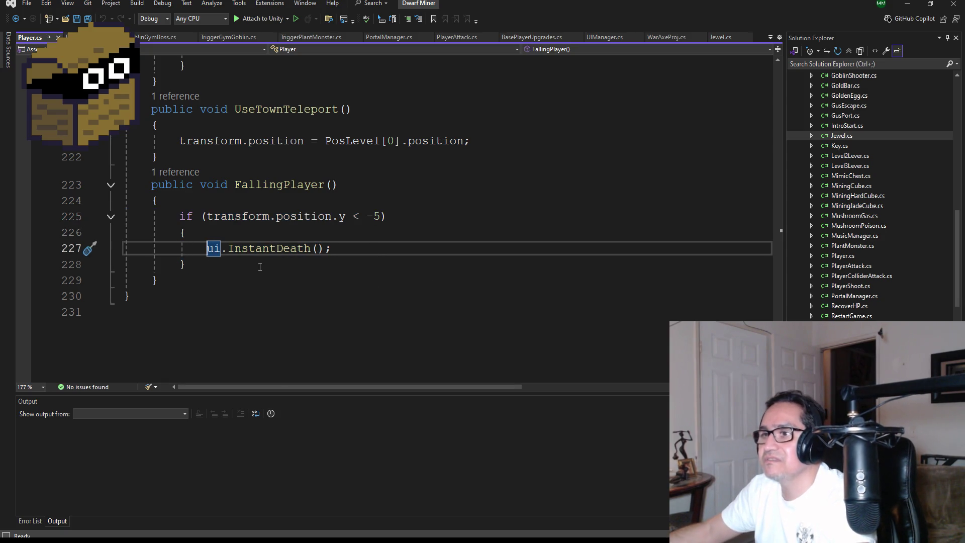
key(ctrl+k)
key(ctrl+c)
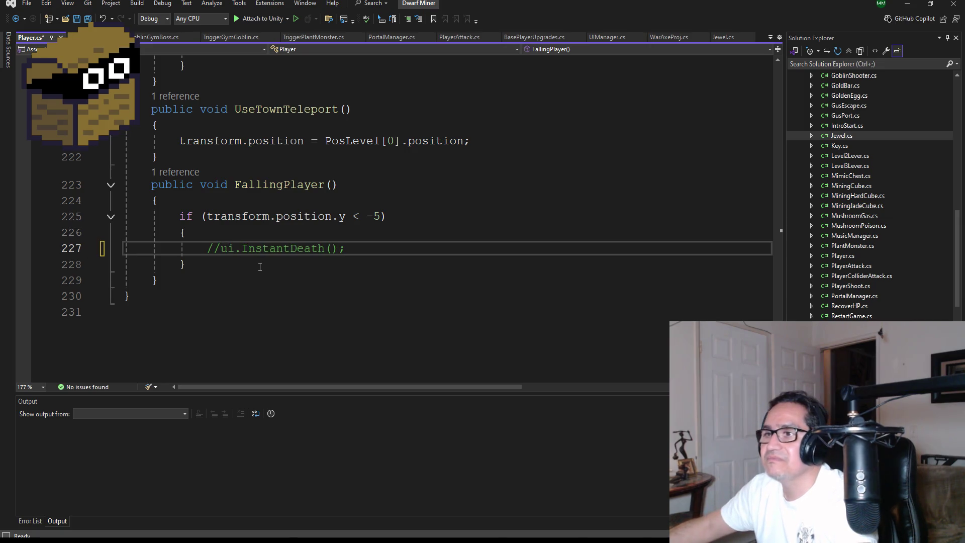
key(Home)
key(Return)
key(Up)
text(Dest)
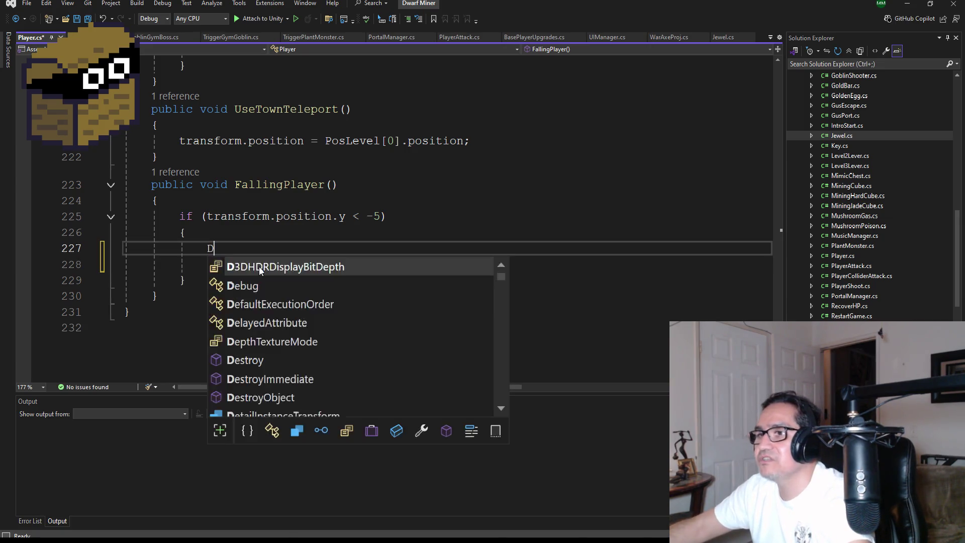
key(Escape)
text(roy(gameObject)
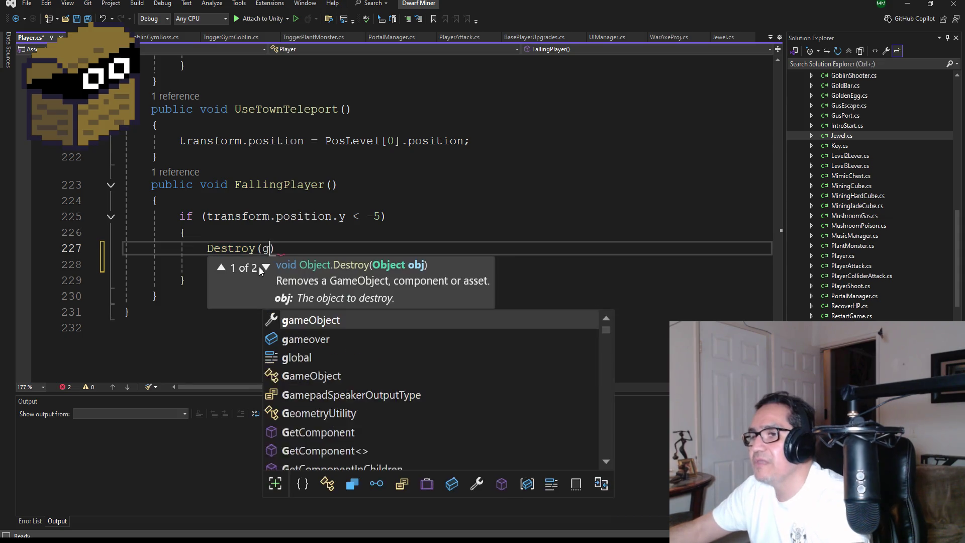
text();)
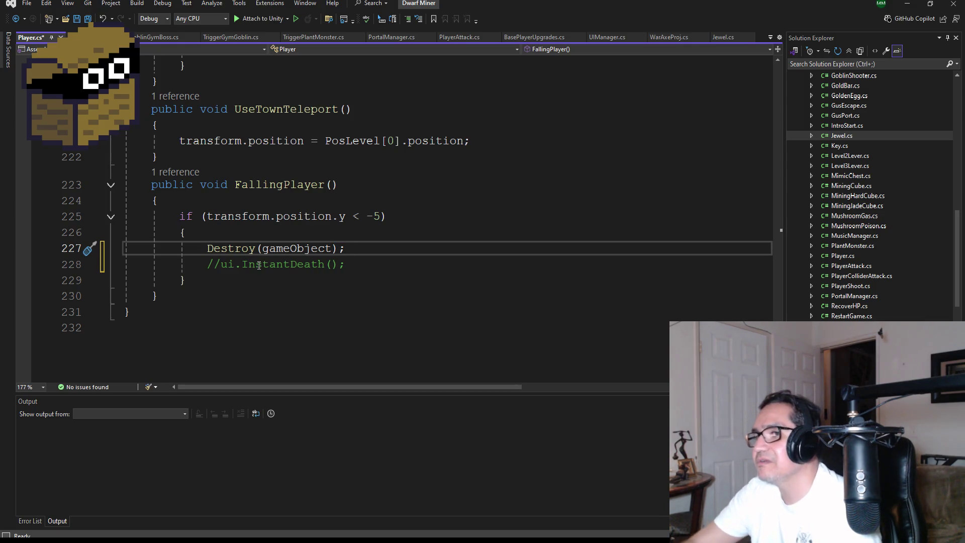
Remove the Destroy(gameObject); line, uncomment ui.InstantDeath(), and add a blank line after the if block.
mouse_move(361, 248)
mouse_down()
mouse_move(126, 235)
mouse_move(48, 250)
mouse_up()
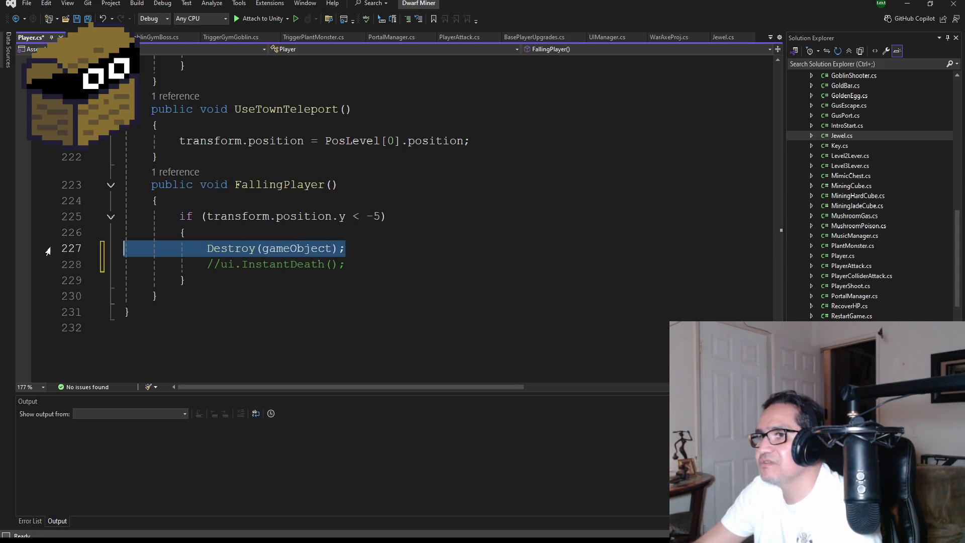
key(Delete)
key(BackSpace)
key(Down)
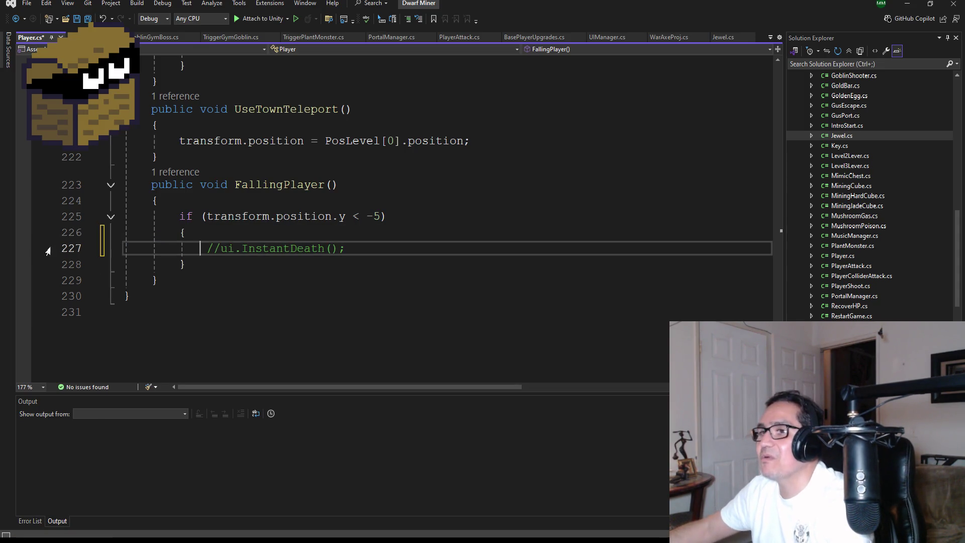
key(BackSpace)
key(BackSpace)
click(190, 282)
key(Return)
key(Return)
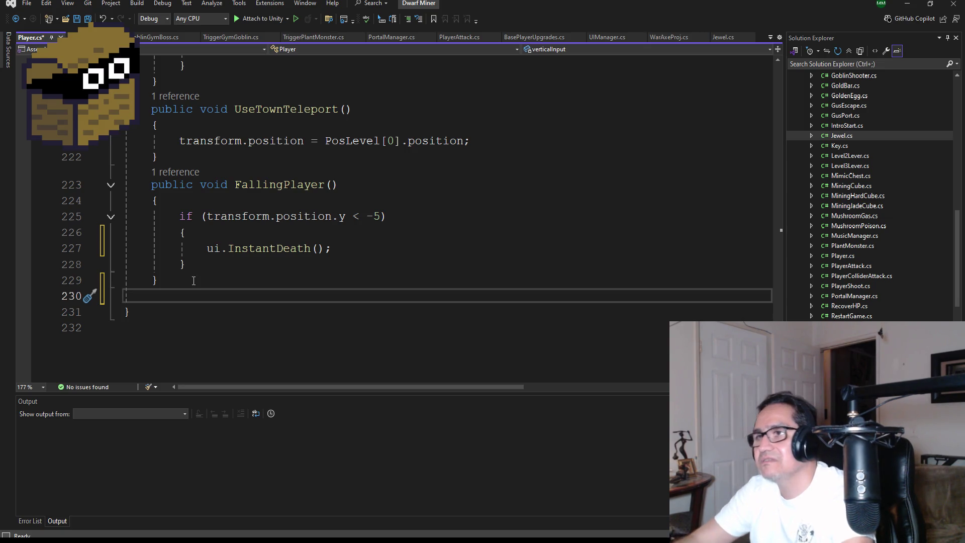
Launch Notepad from the Run dialog and type 'public GameObject Player' as its first line.
scroll(192, 192, up, 10)
scroll(192, 192, up, 20)
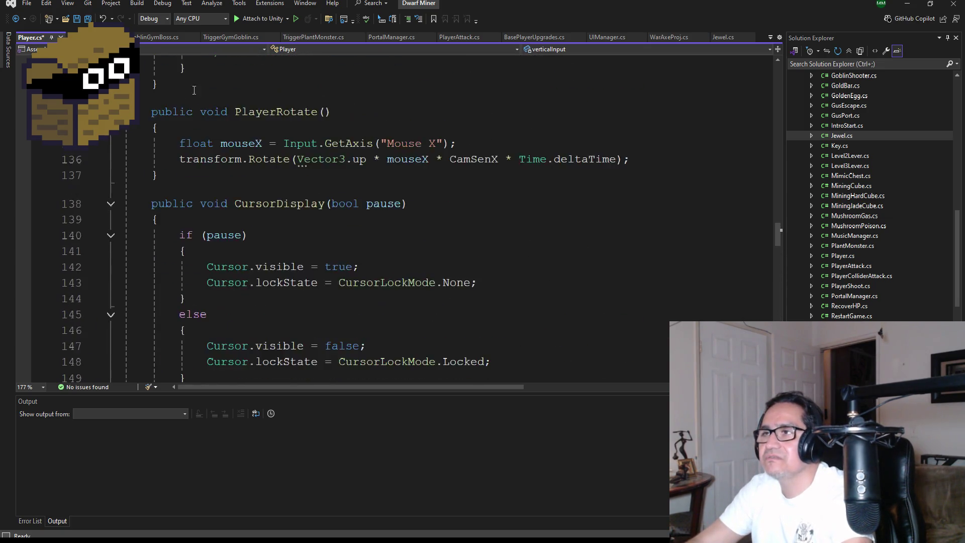
scroll(250, 127, up, 13)
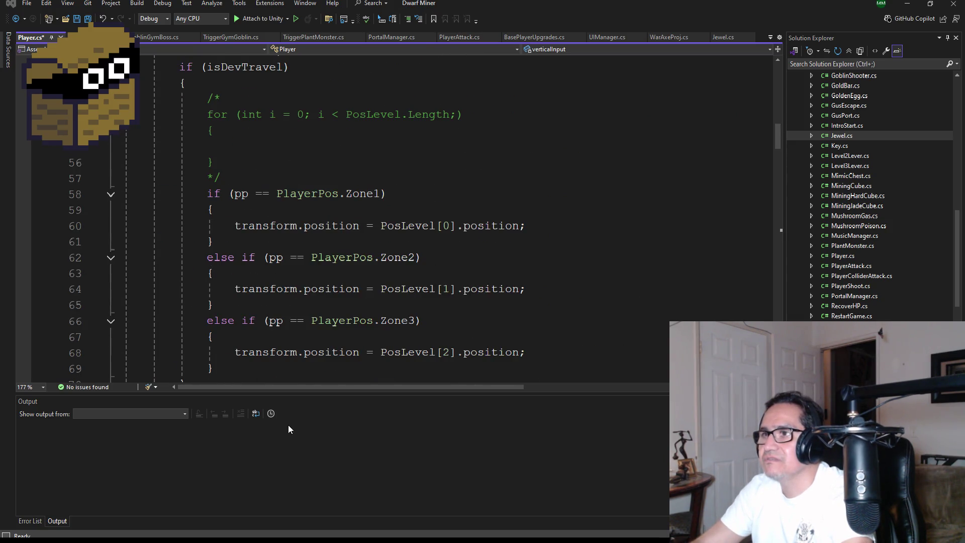
key(super+e)
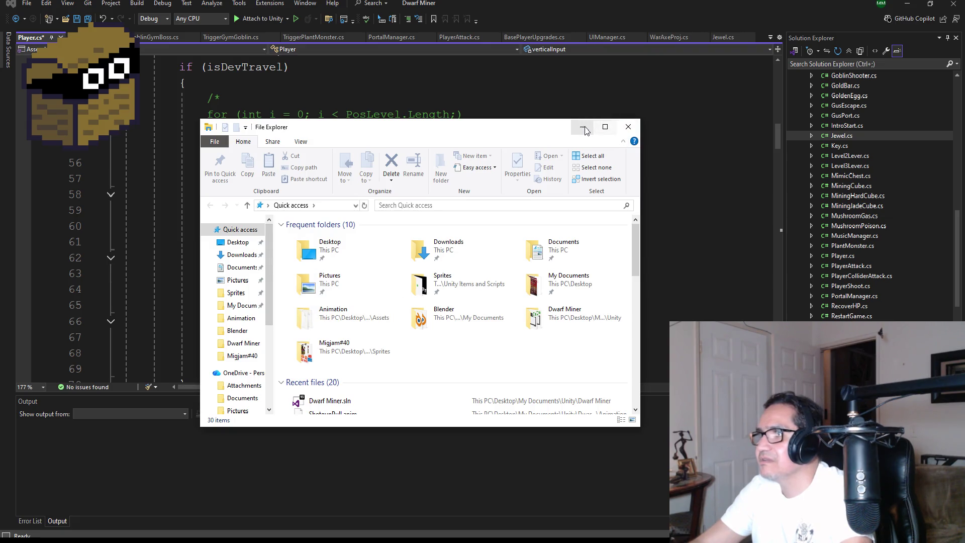
click(583, 129)
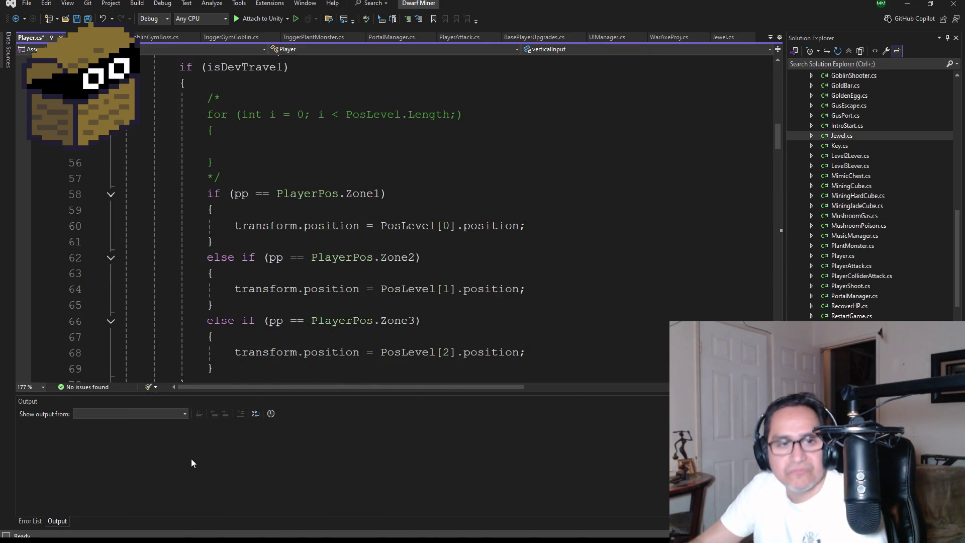
key(super+r)
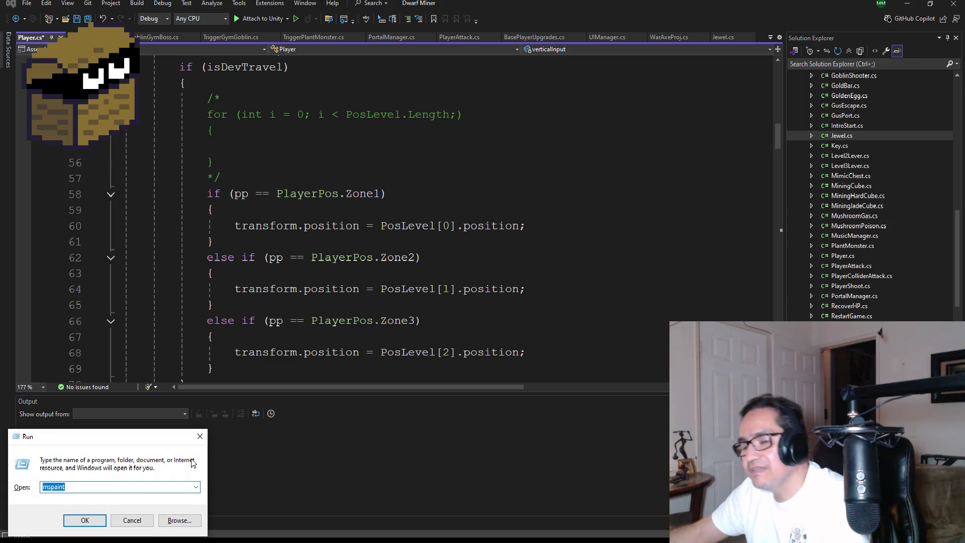
text(notepad)
key(Return)
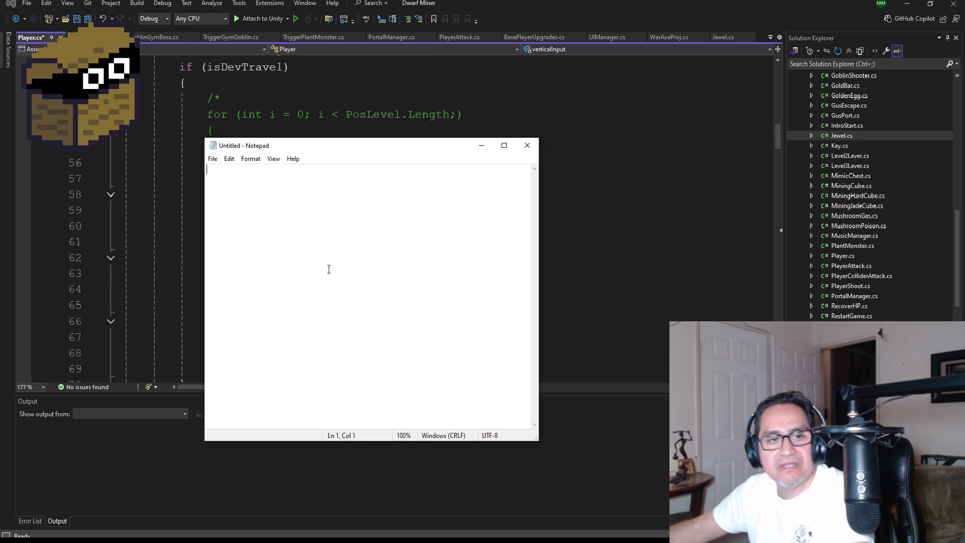
text(public )
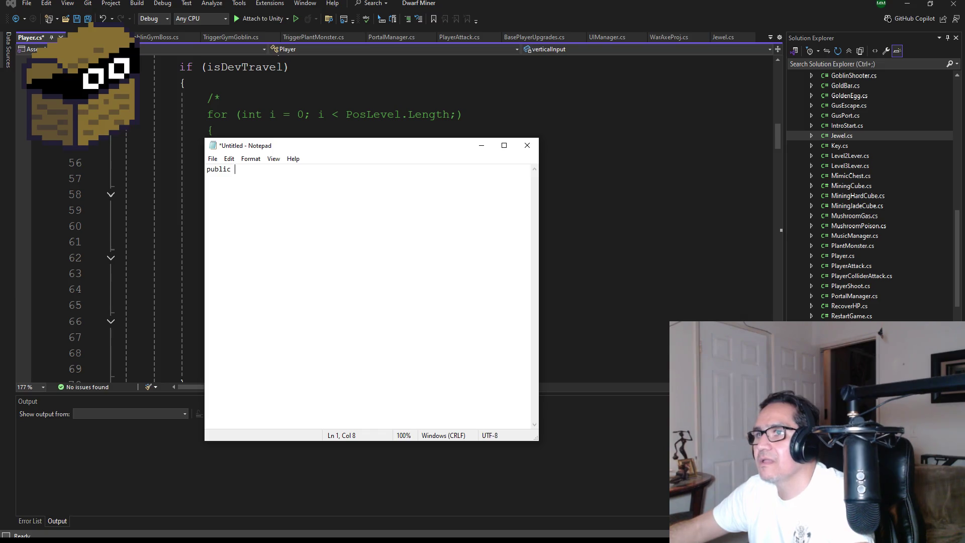
text(GameObject )
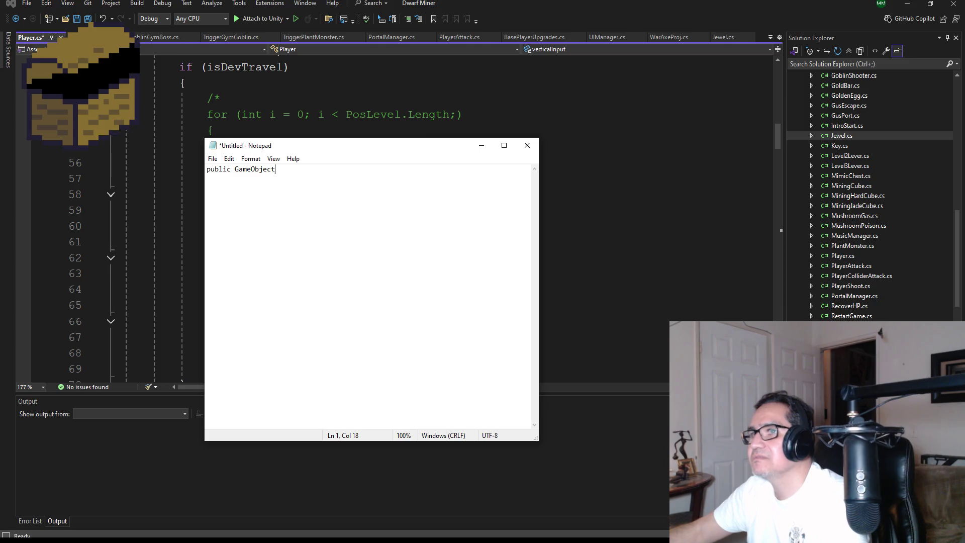
text(Player)
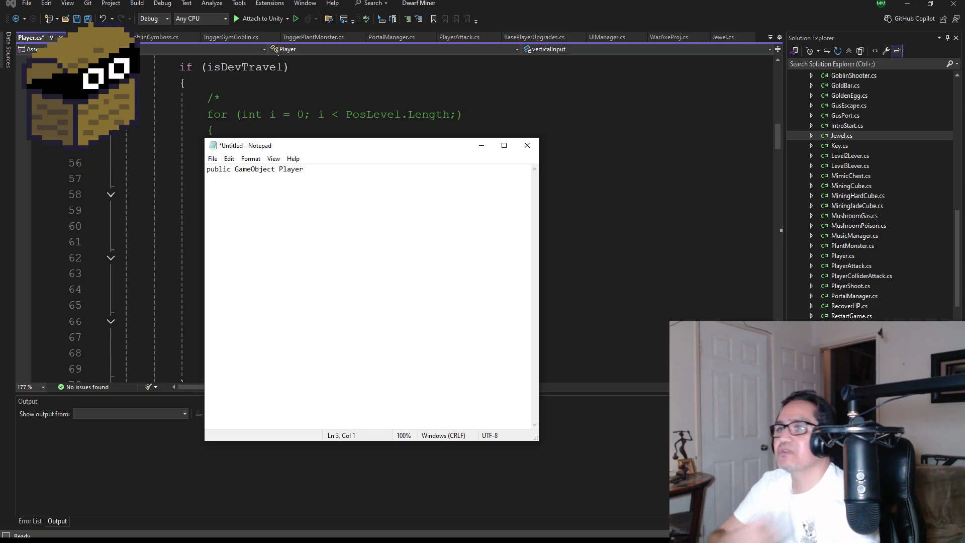
click(640, 171)
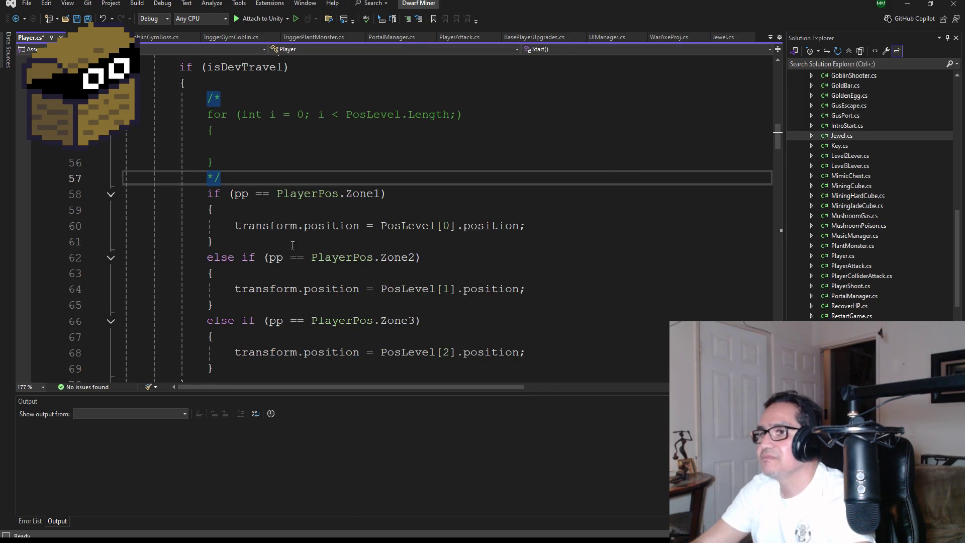
Copy RecoverHP.cs's OnCollisionEnter method (lines 12–19) into the Notepad note.
scroll(295, 251, up, 5)
click(120, 38)
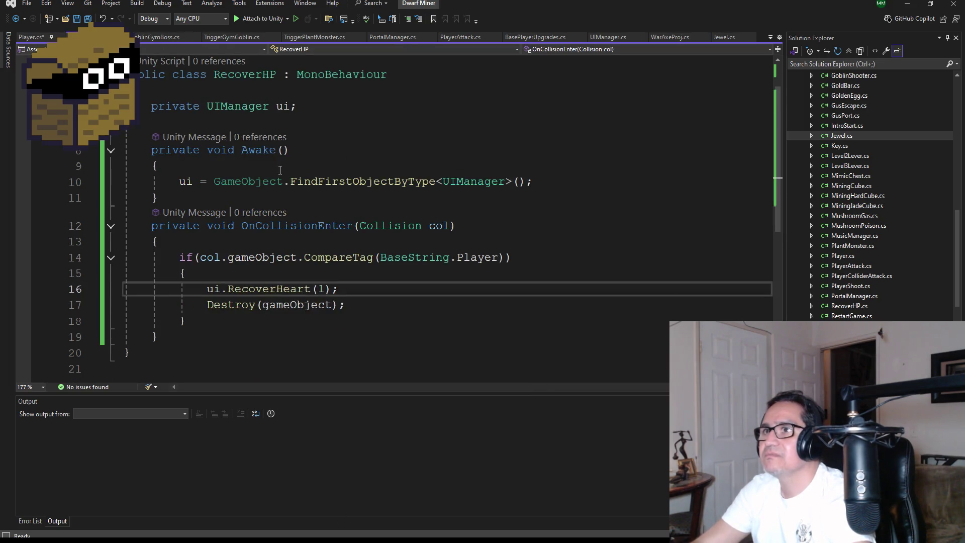
scroll(279, 167, up, 1)
scroll(309, 305, down, 2)
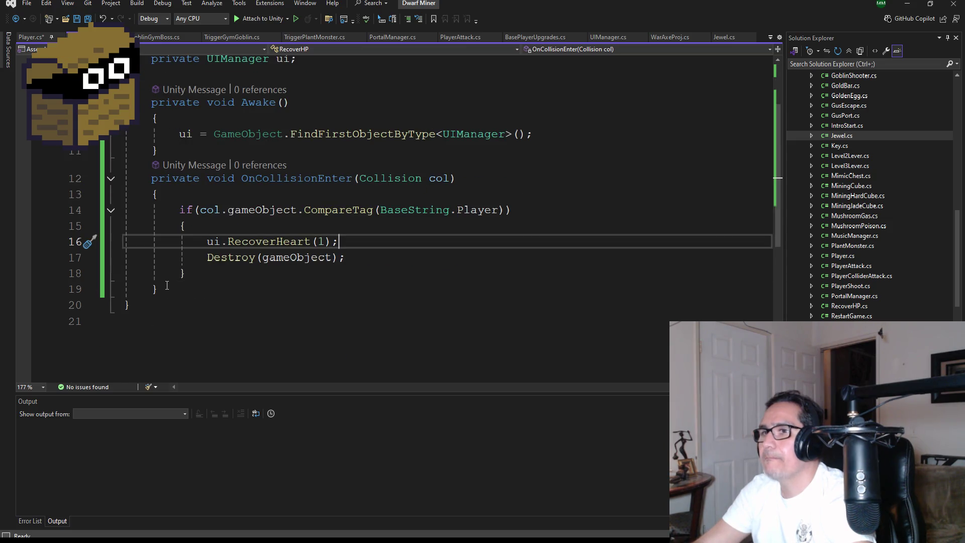
drag(167, 285, 55, 190)
key(ctrl+c)
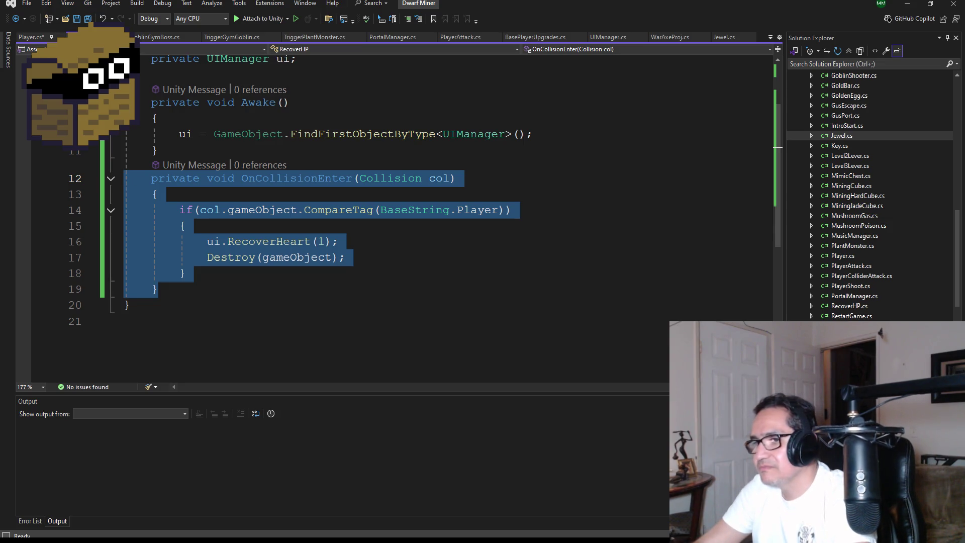
click(263, 203)
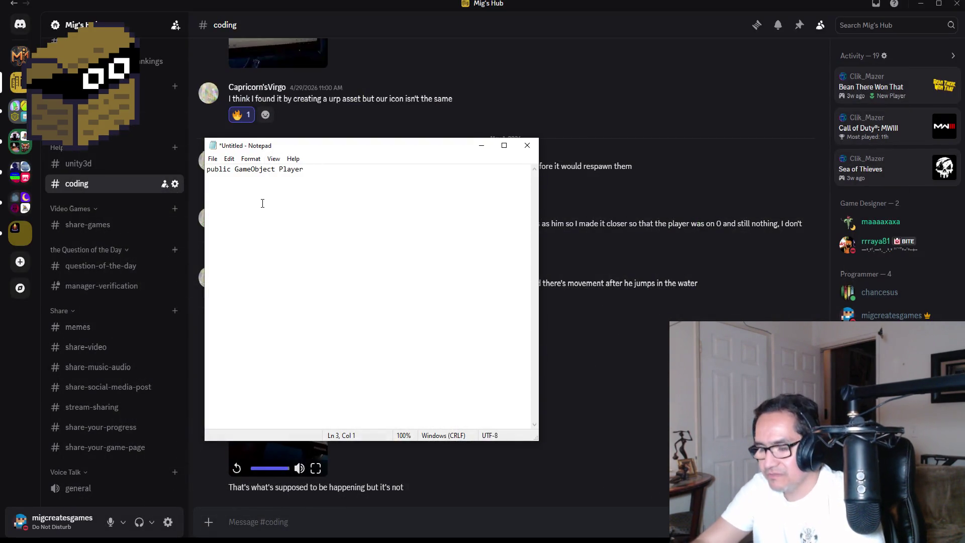
key(ctrl+v)
Rename the pasted method to OnTrigger and its parameter to Other, then select the if block.
double_click(307, 188)
text(OnCollisi)
key(BackSpace)
key(BackSpace)
key(BackSpace)
text(Trigger)
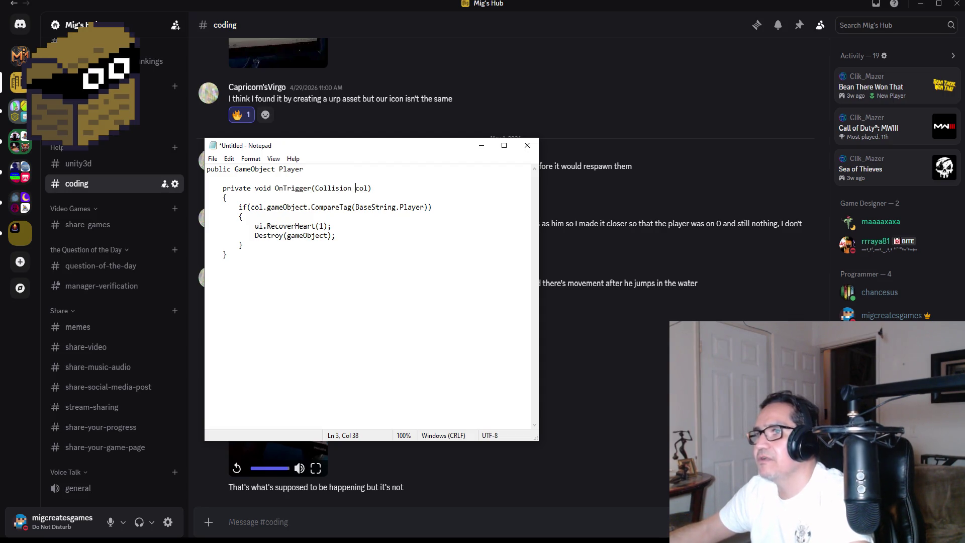
click(370, 188)
text(ther)
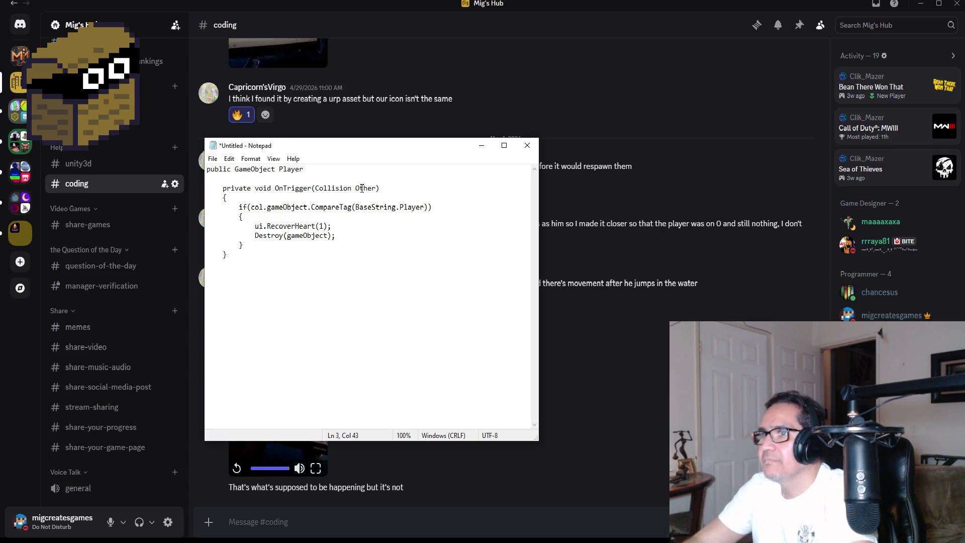
double_click(335, 188)
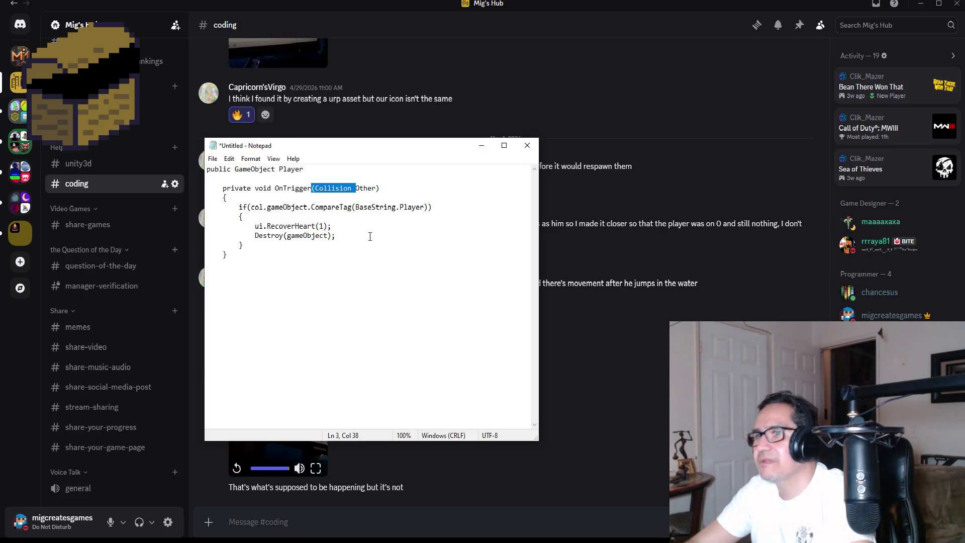
mouse_move(274, 247)
mouse_down()
mouse_move(222, 206)
mouse_move(177, 205)
mouse_up()
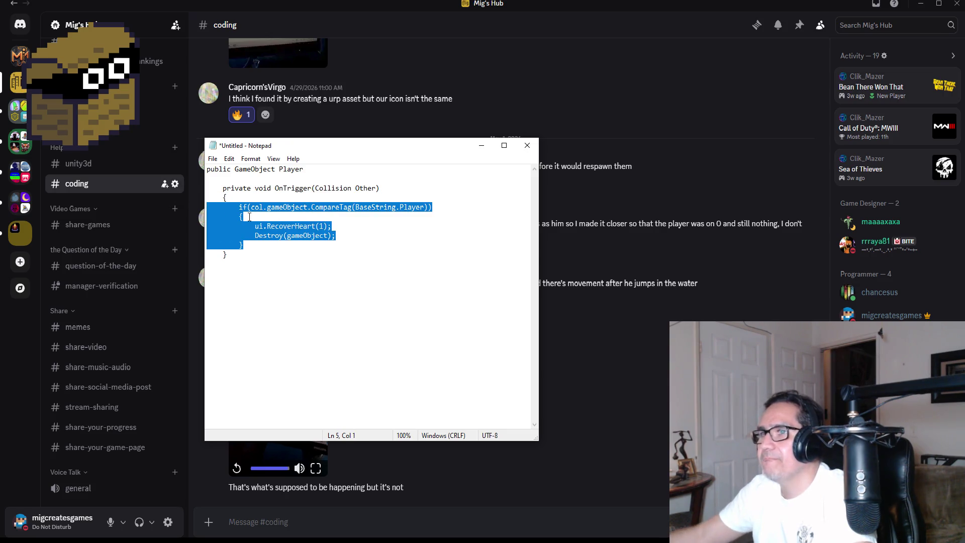
Replace the if block with Player.transform.postion = new Vector3(0,0,0) and copy the whole snippet.
key(Tab)
key(BackSpace)
text(Player.transform)
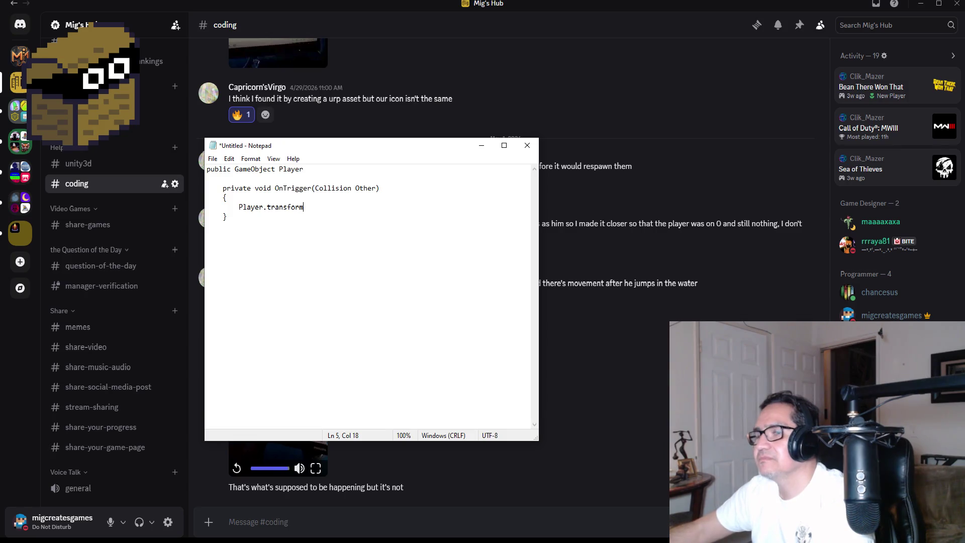
text(.postion =)
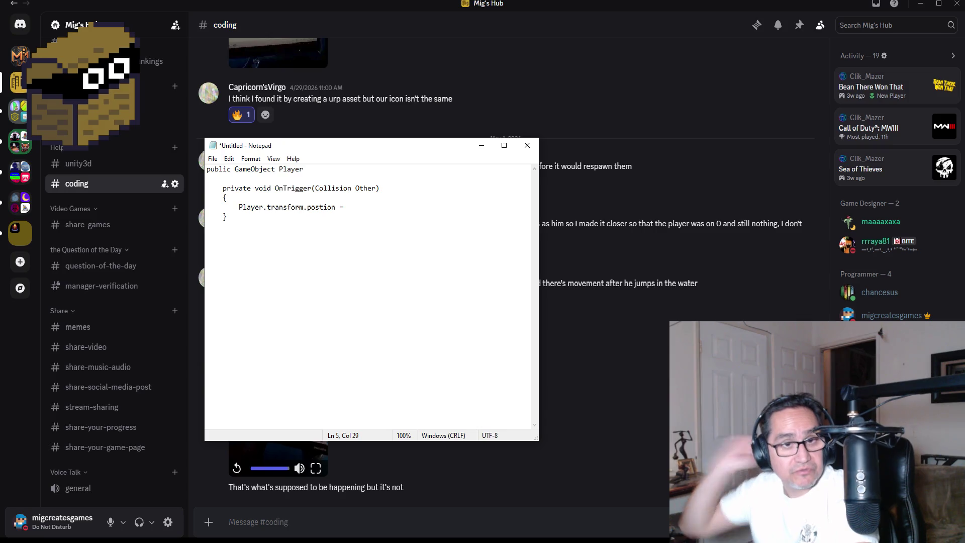
text(new Vector3)
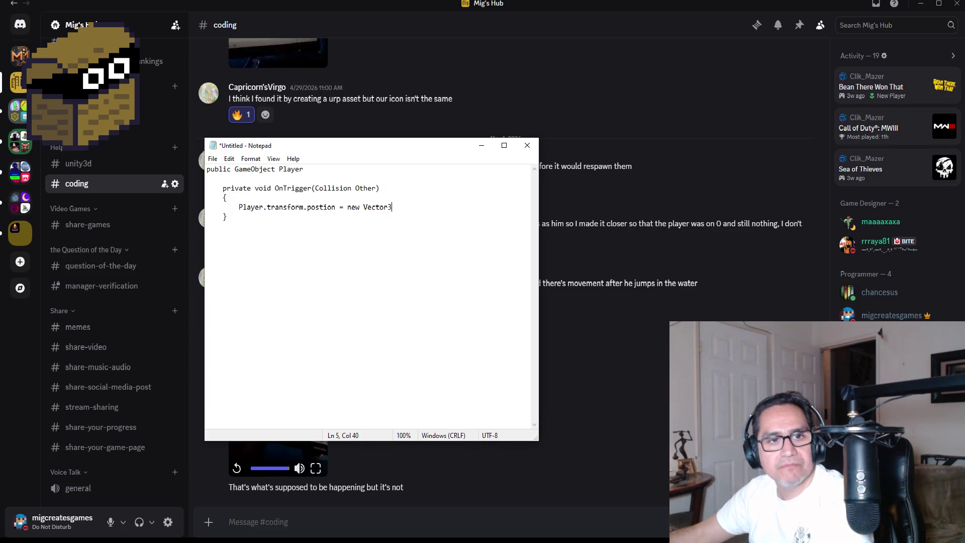
text((0,0,0)
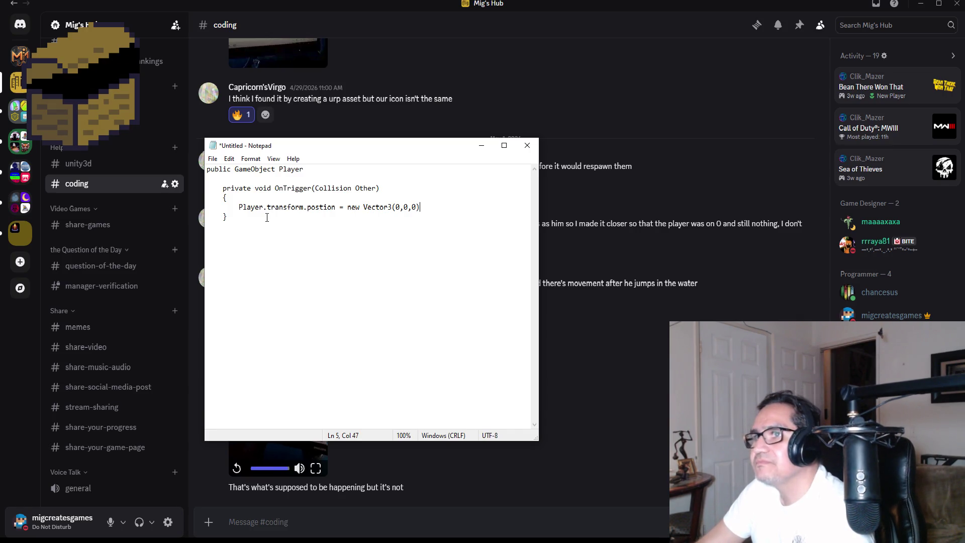
mouse_move(278, 218)
mouse_down()
mouse_move(183, 192)
mouse_move(193, 170)
mouse_up()
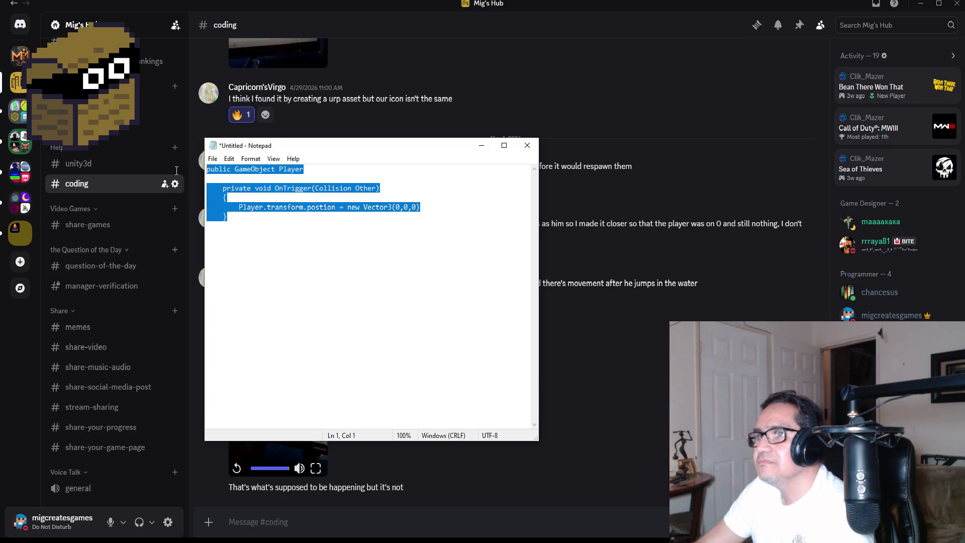
right_click(259, 168)
click(285, 204)
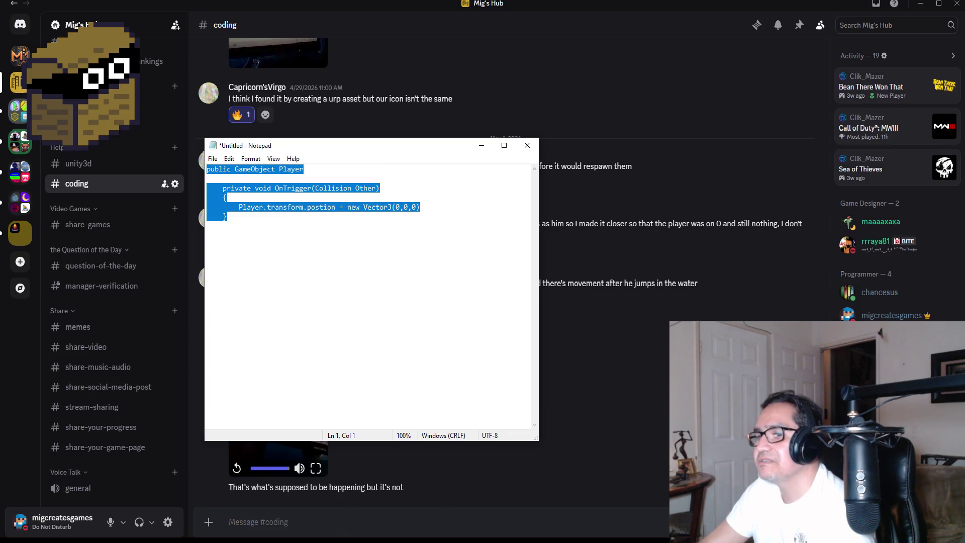
Paste the OnTrigger position-reset snippet into the #coding message box and send it.
click(301, 523)
key(ctrl+v)
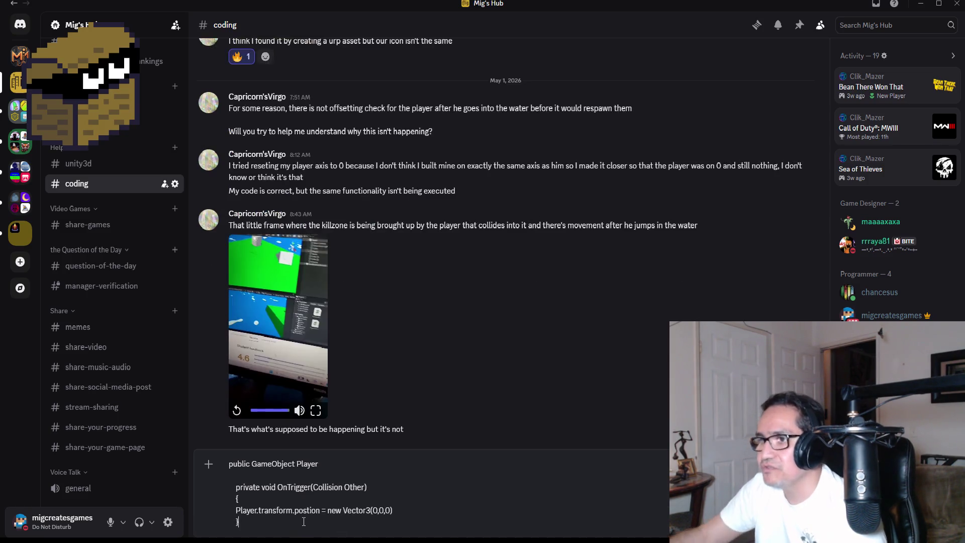
key(Return)
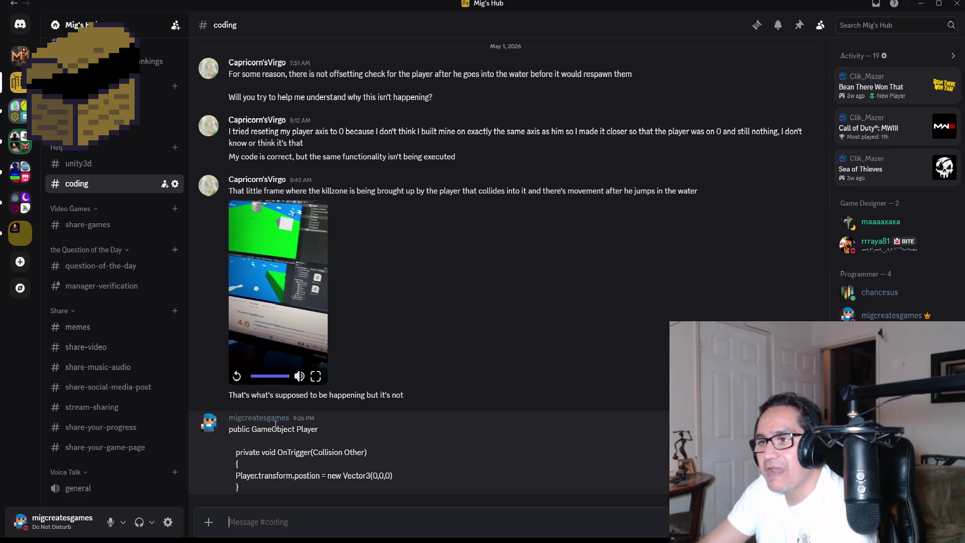
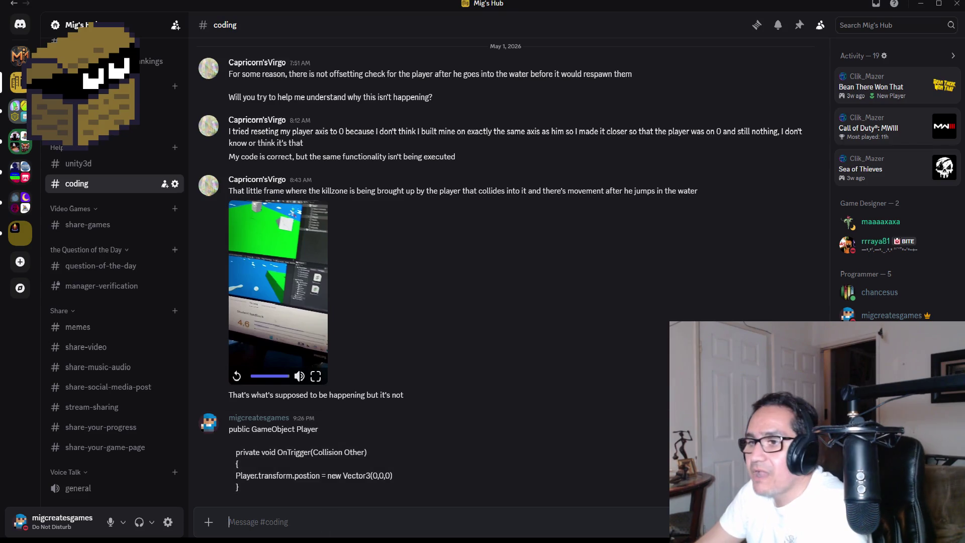
Switch from Discord back to RecoverHP.cs in Visual Studio.
key(alt+Tab)
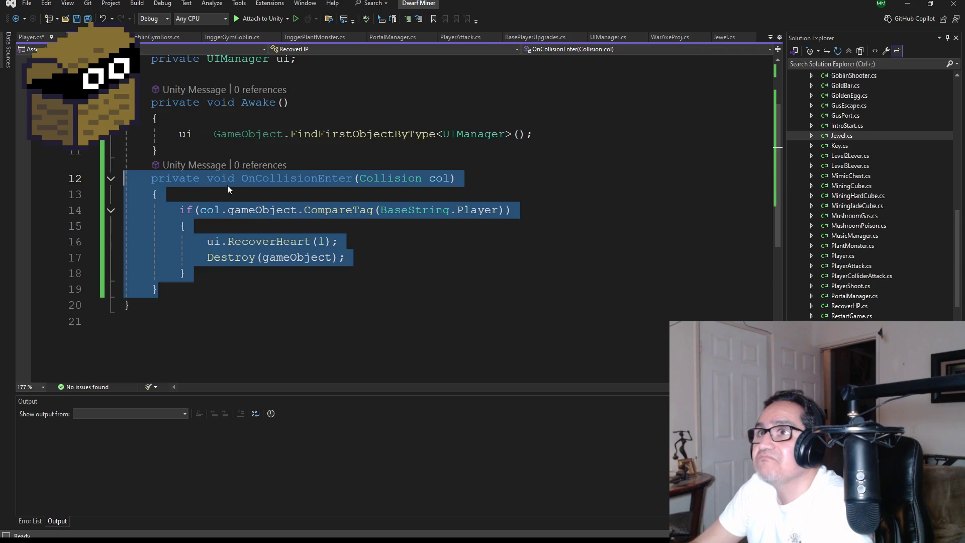
Save the FallingPlayer changes in Player.cs.
key(ctrl+Tab)
scroll(226, 284, down, 20)
scroll(257, 304, down, 20)
scroll(268, 270, down, 5)
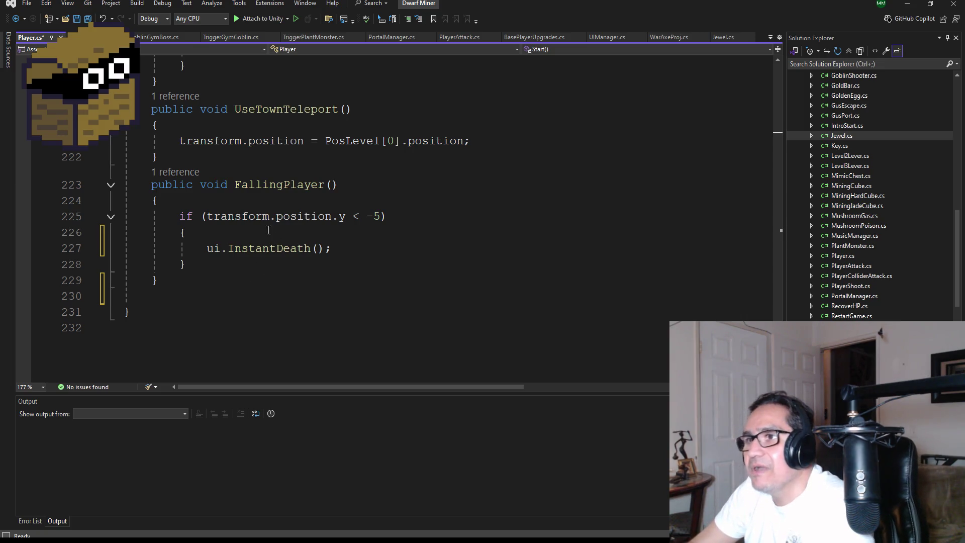
click(91, 18)
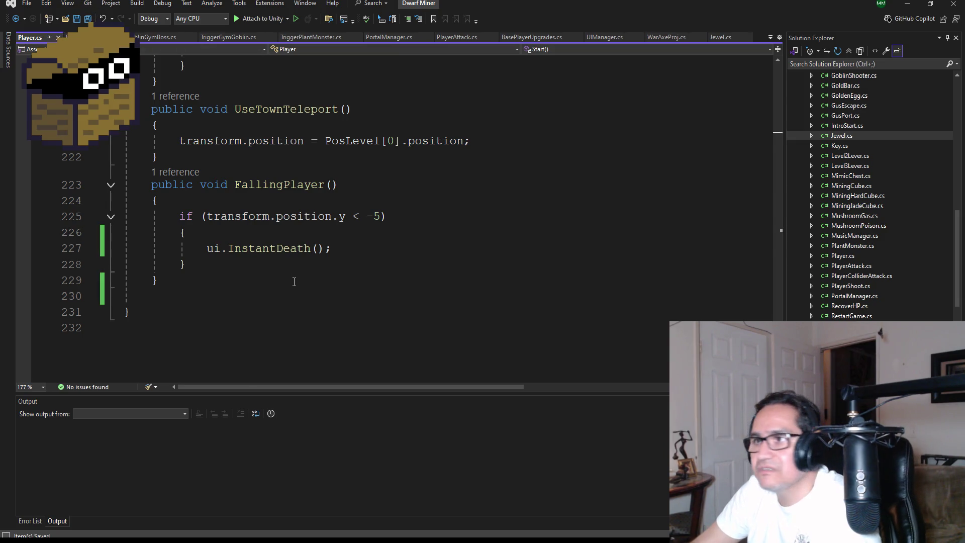
scroll(294, 282, up, 2)
scroll(256, 302, down, 1)
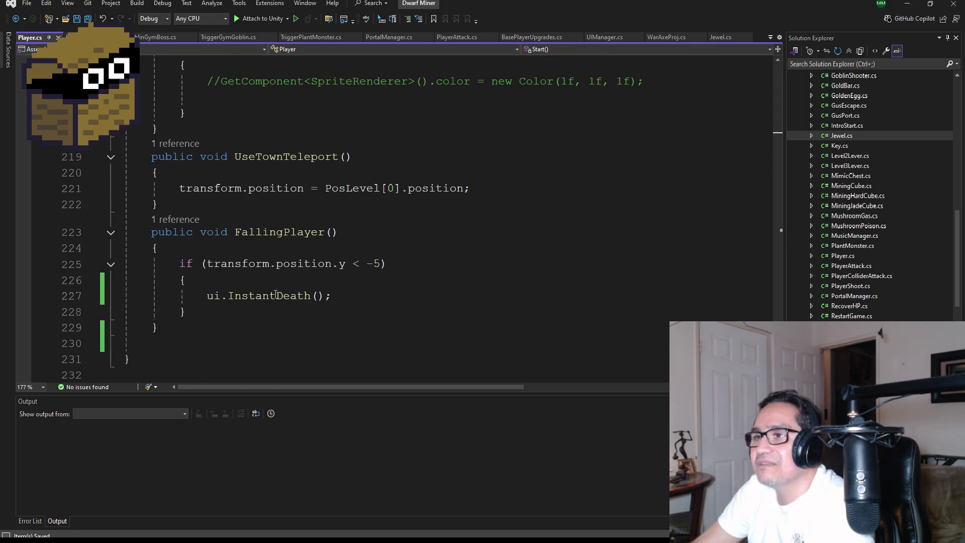
double_click(276, 295)
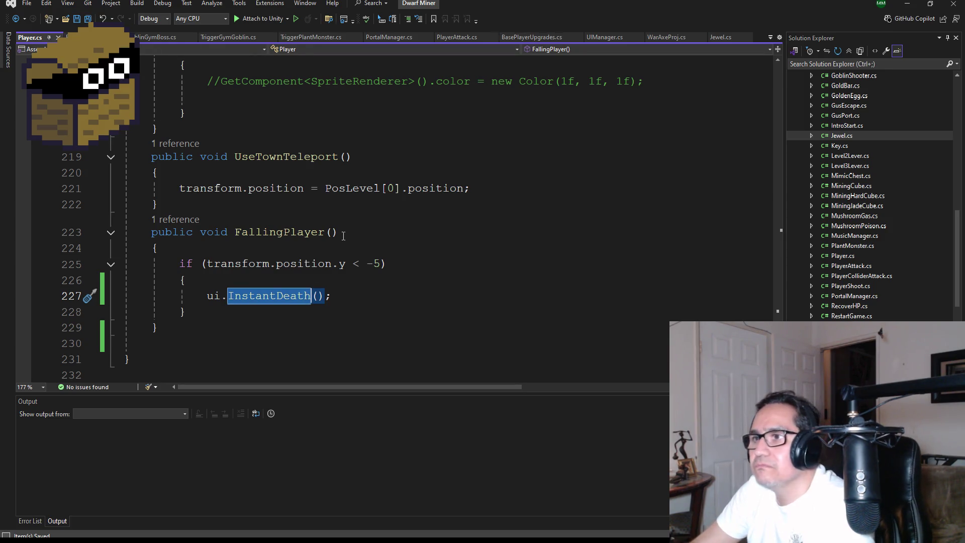
scroll(328, 274, up, 2)
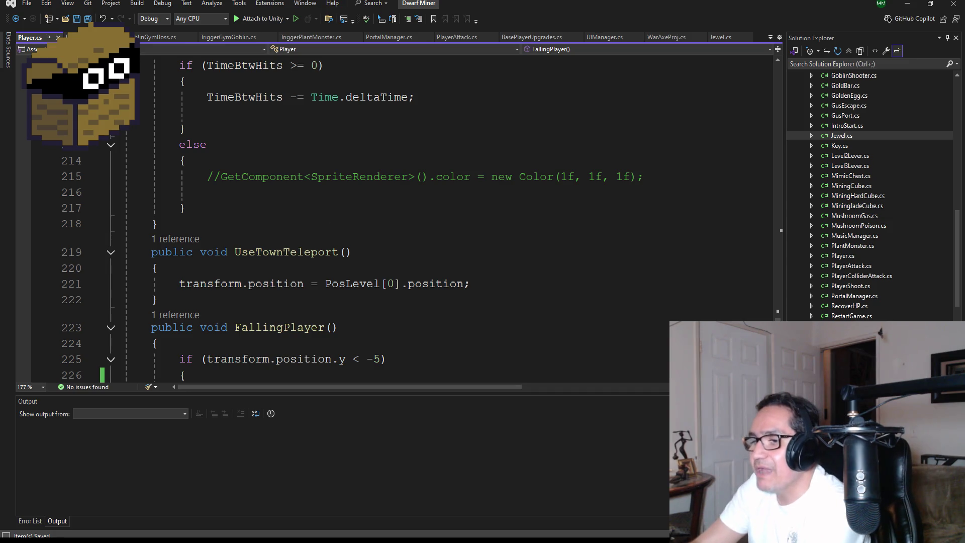
Close the Notepad snippet without saving and return to Blender.
key(alt+Tab)
click(527, 145)
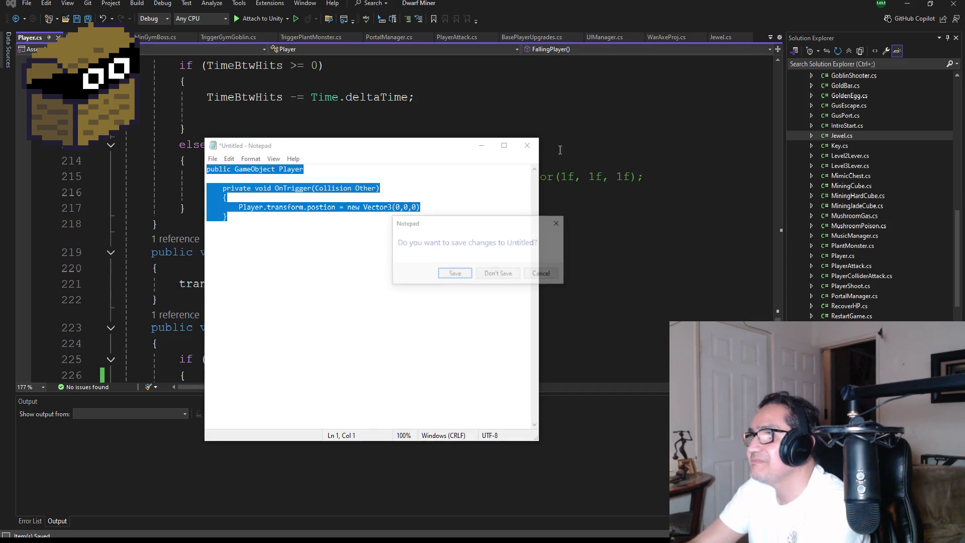
click(512, 275)
key(alt+Tab)
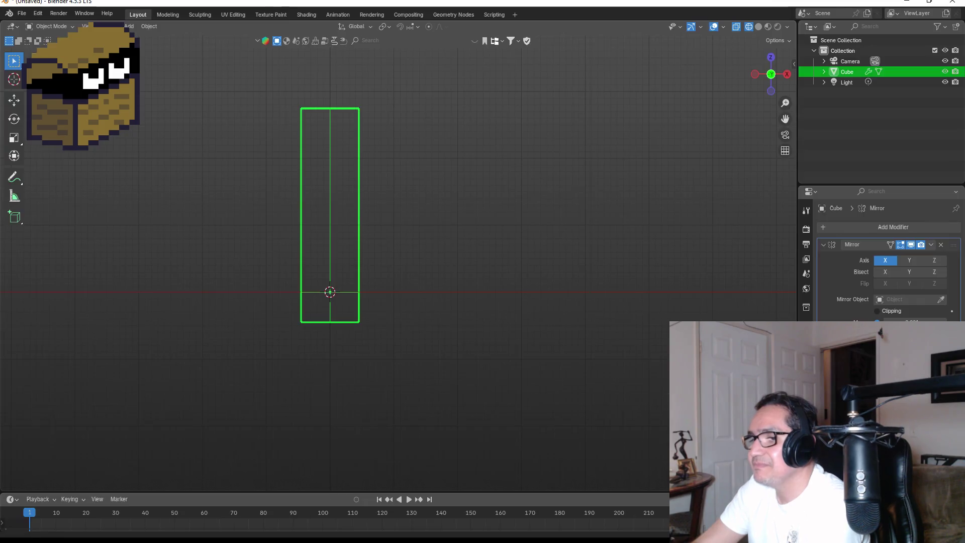
In Edit Mode, add a centred vertical edge loop to the mirrored Cube.
scroll(333, 320, up, 4)
scroll(347, 336, down, 2)
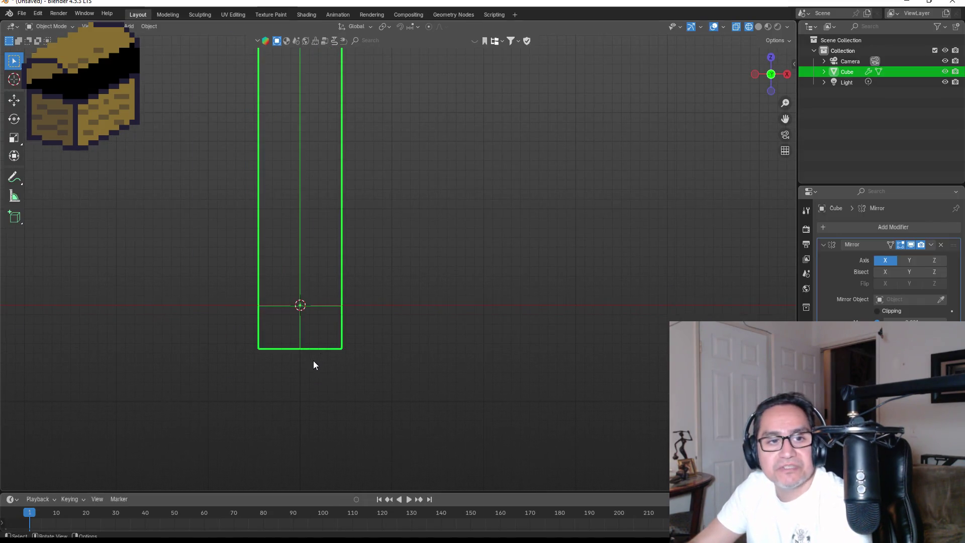
key(Tab)
click(332, 336)
key(g)
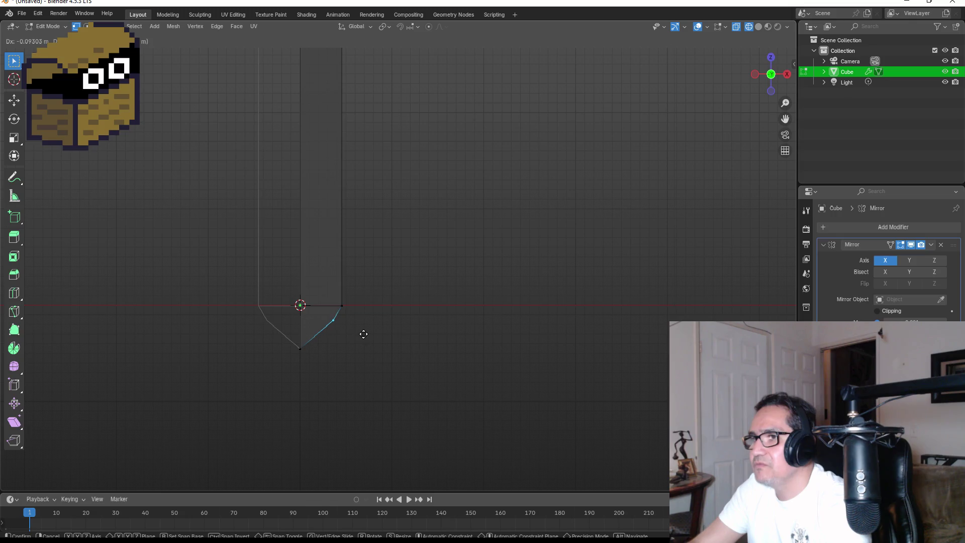
key(Escape)
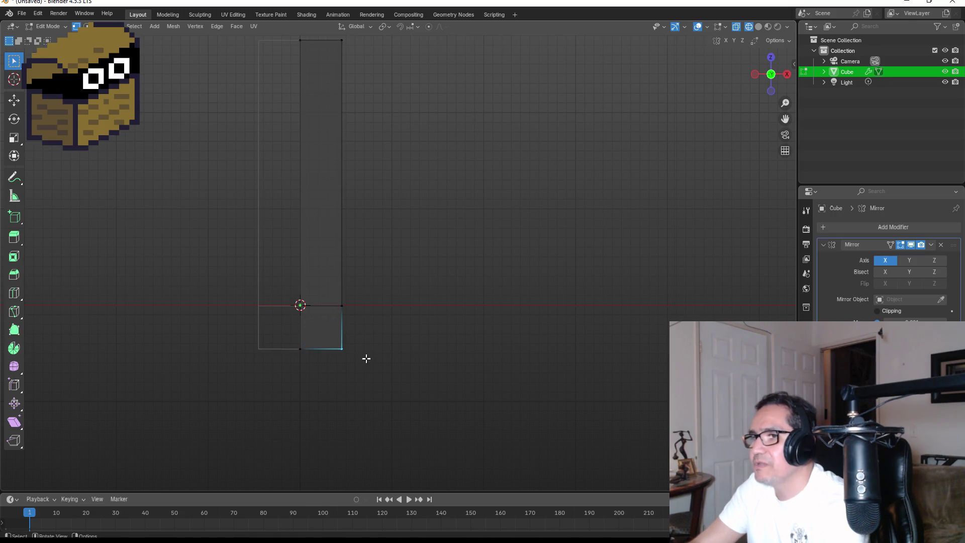
key(ctrl+r)
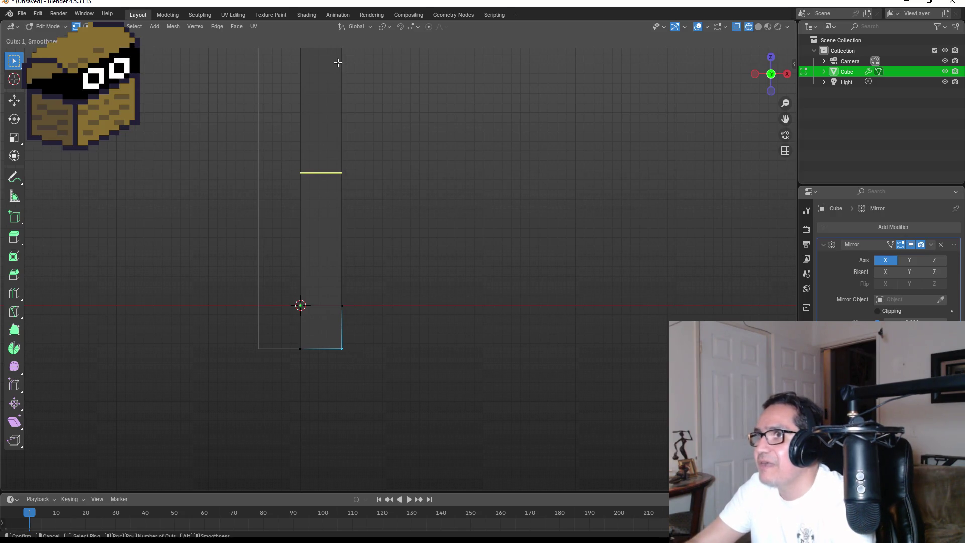
click(321, 312)
right_click(321, 312)
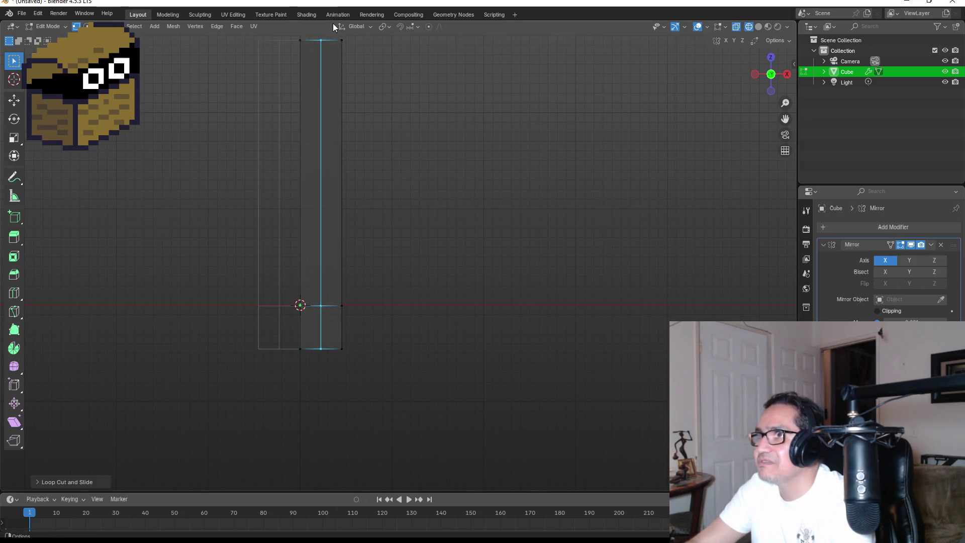
Raise the bottom-right corner vertex along Z to chamfer the base.
scroll(334, 361, up, 3)
drag(288, 394, 333, 426)
key(g)
key(z)
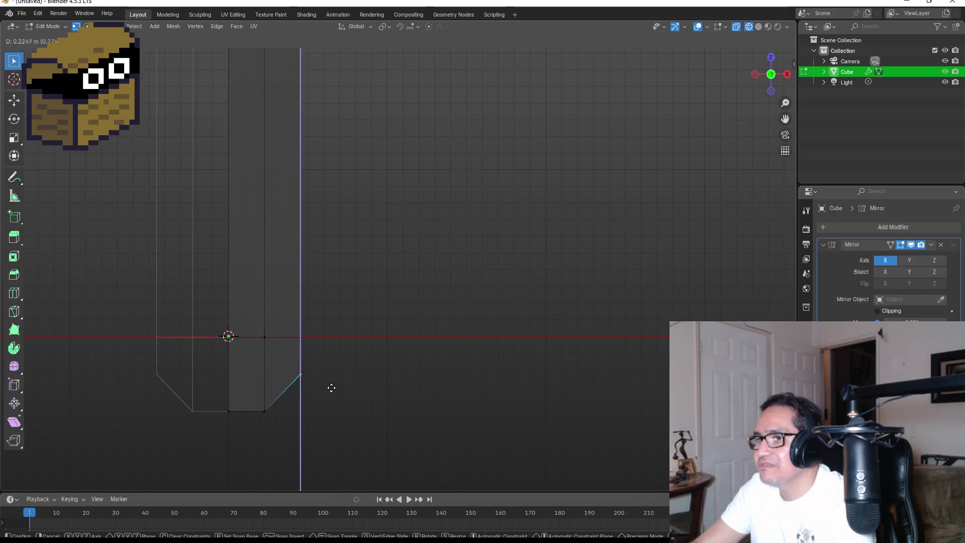
click(331, 387)
scroll(336, 390, down, 5)
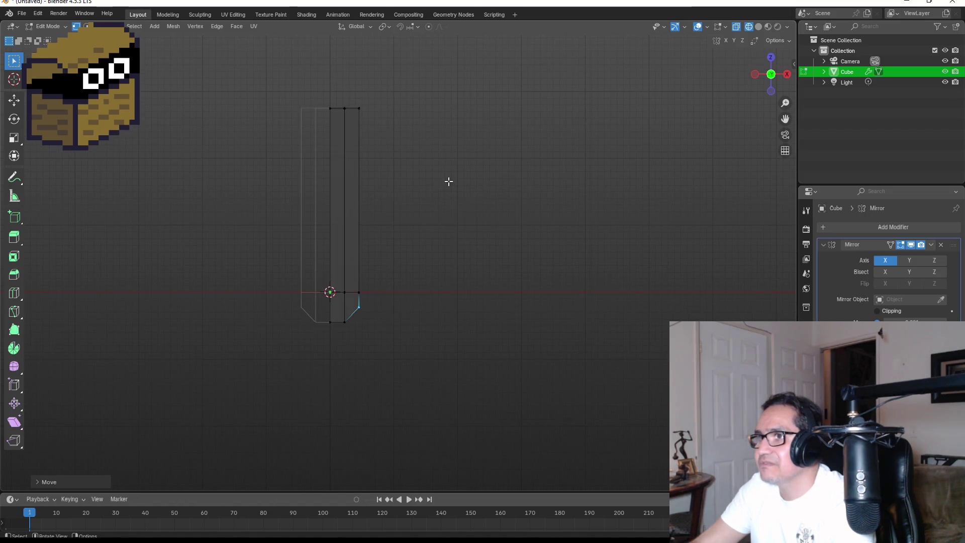
key(Tab)
mouse_move(457, 212)
middle_down()
mouse_move(470, 236)
mouse_move(400, 274)
middle_up()
key(KP_1)
Switch the viewport to Material Preview shading and check front and top views.
key(z)
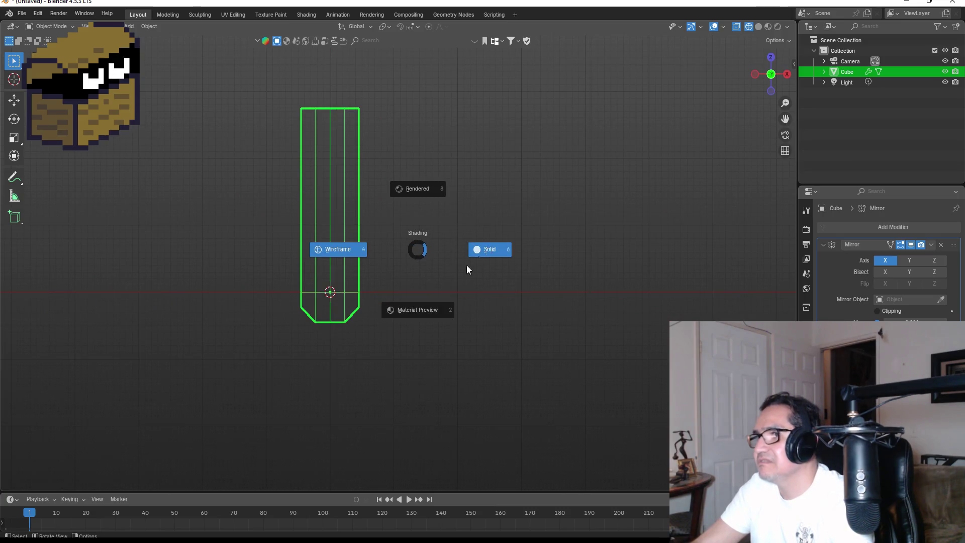
click(427, 306)
mouse_move(476, 171)
middle_down()
mouse_move(397, 209)
mouse_move(444, 228)
middle_up()
key(KP_1)
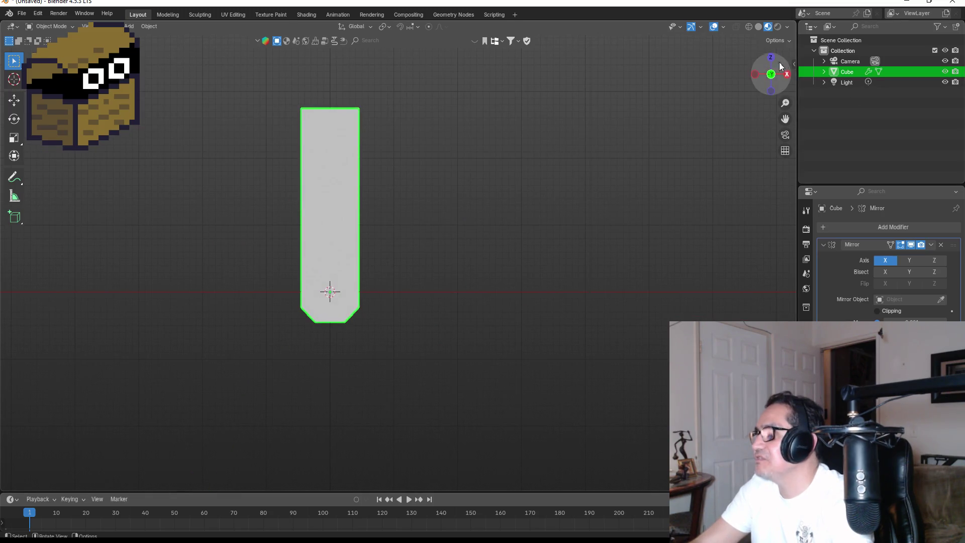
key(KP_7)
Select the right-hand faces in wireframe and enable Clipping on the Mirror modifier.
key(Tab)
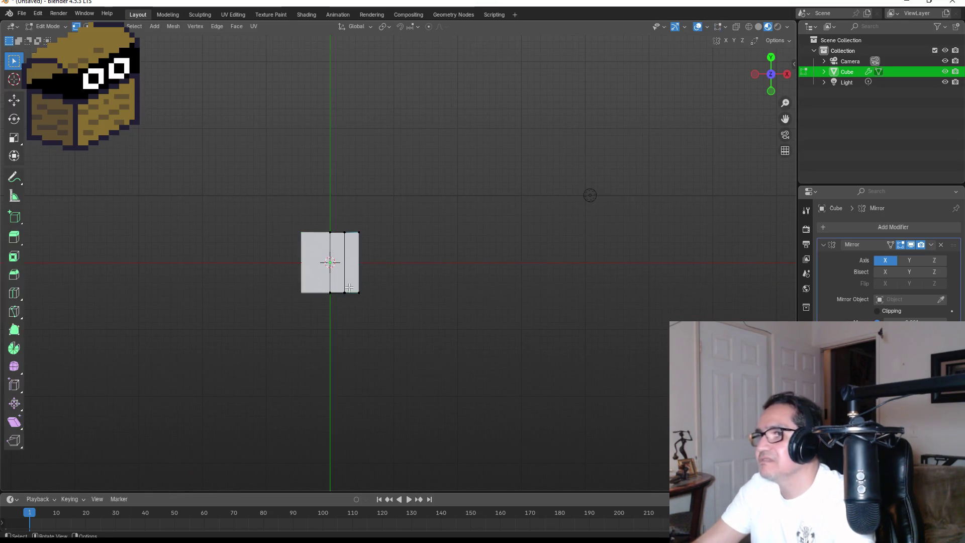
scroll(371, 296, up, 3)
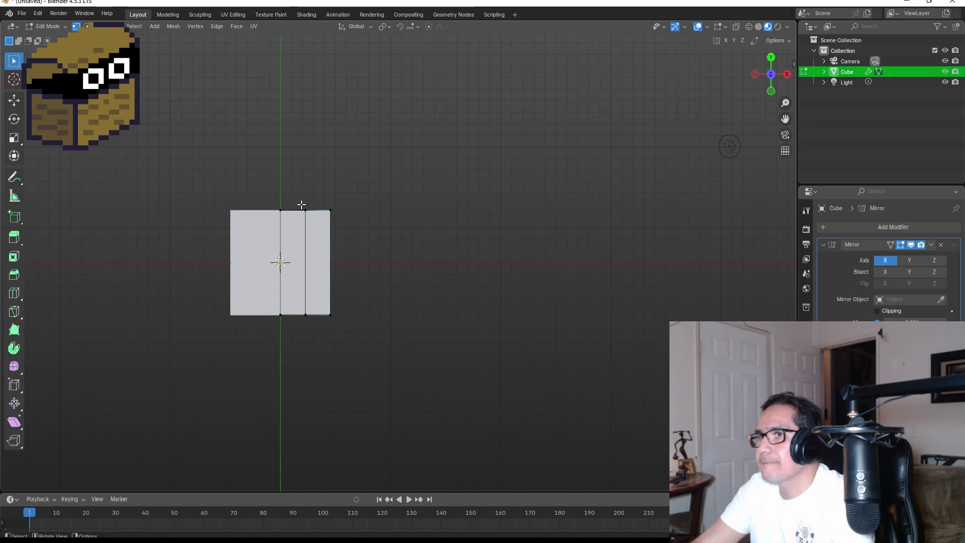
key(z)
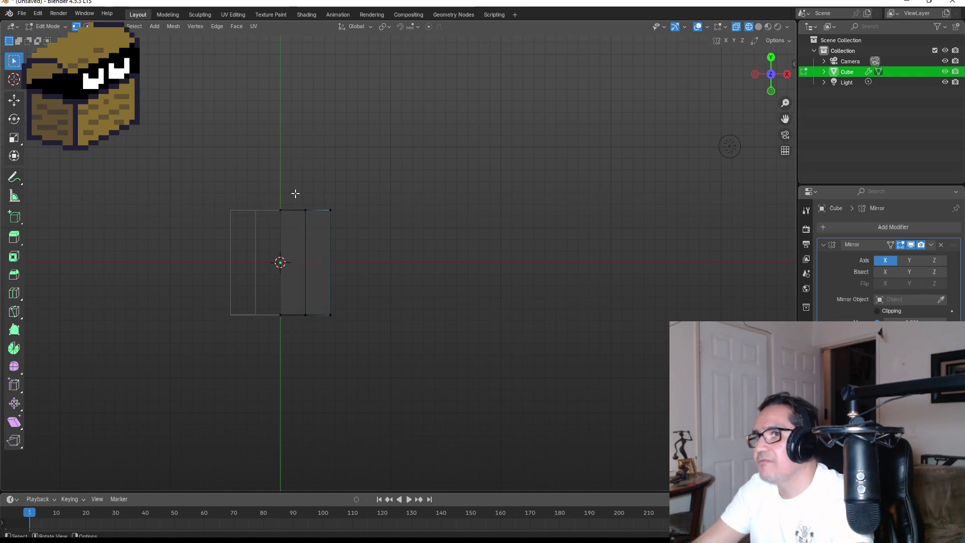
drag(196, 183, 427, 369)
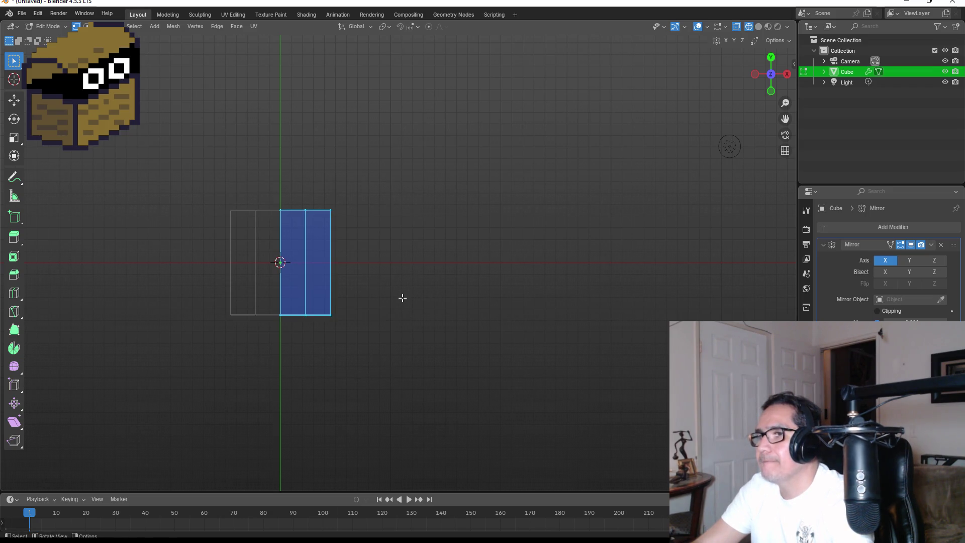
key(KP_1)
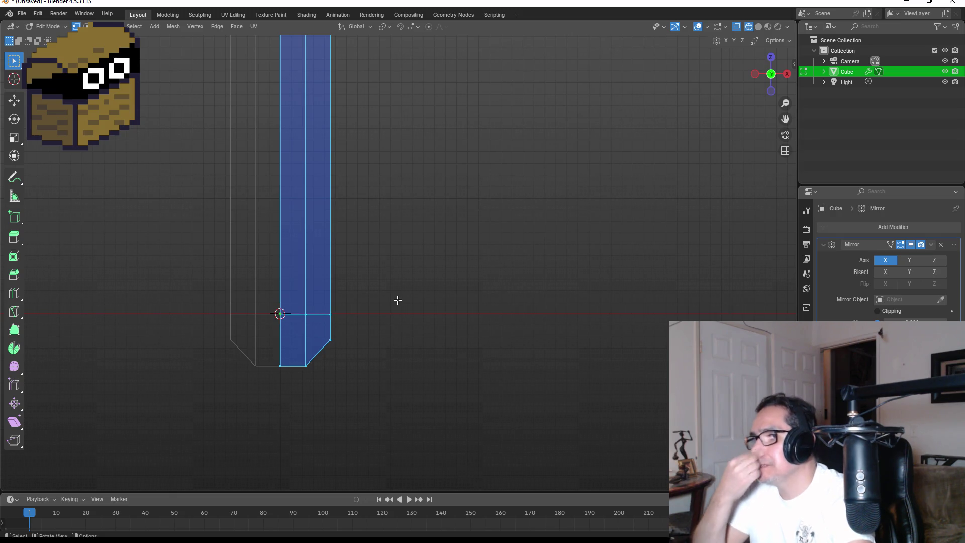
key(s)
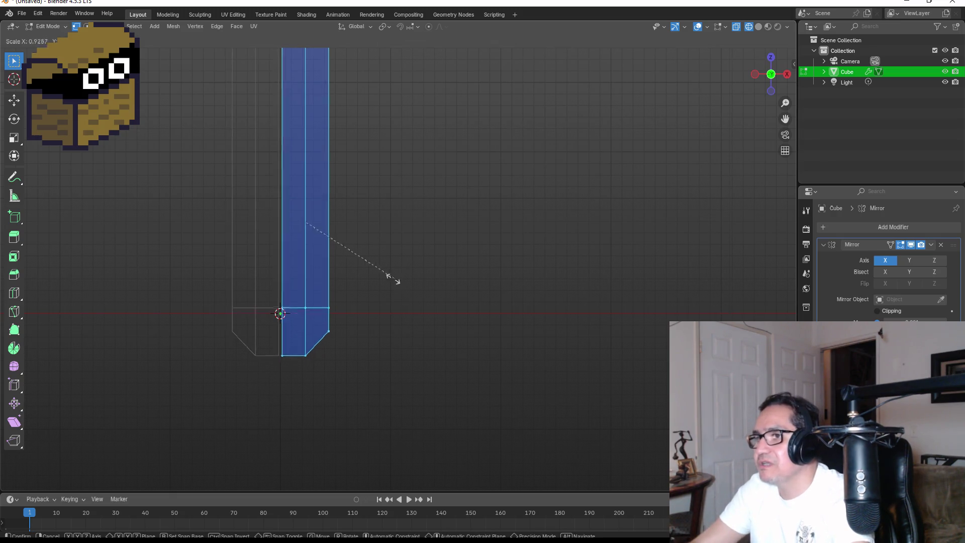
key(Escape)
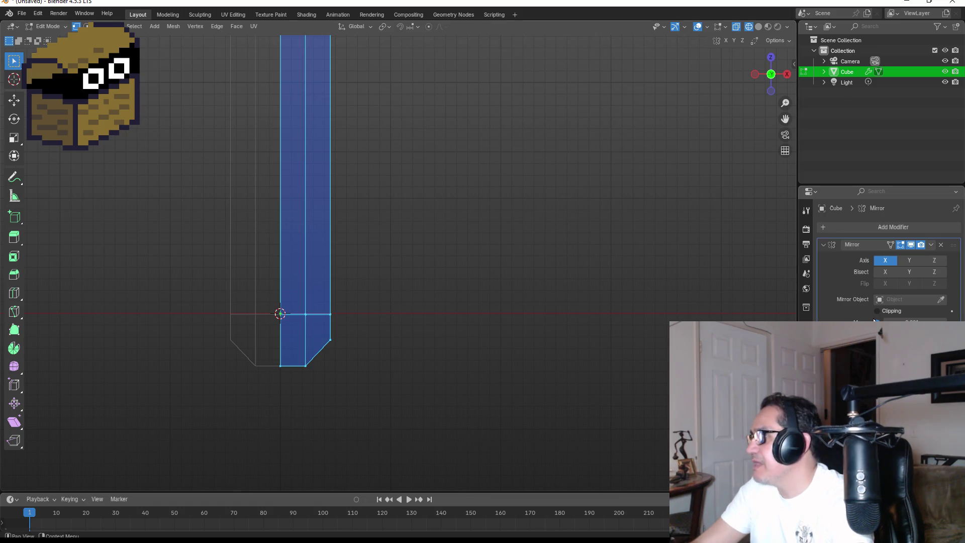
click(877, 312)
Scale the selected right half narrower along X.
key(s)
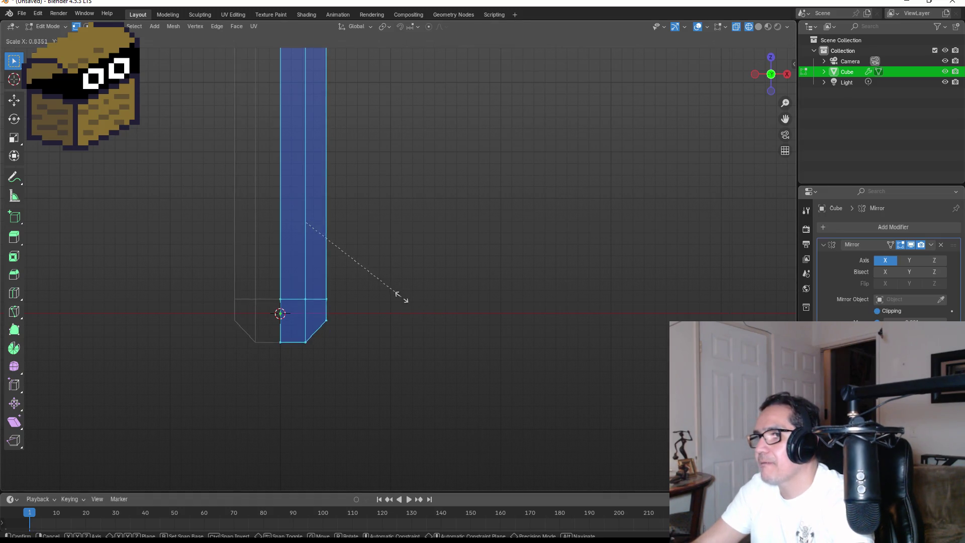
key(x)
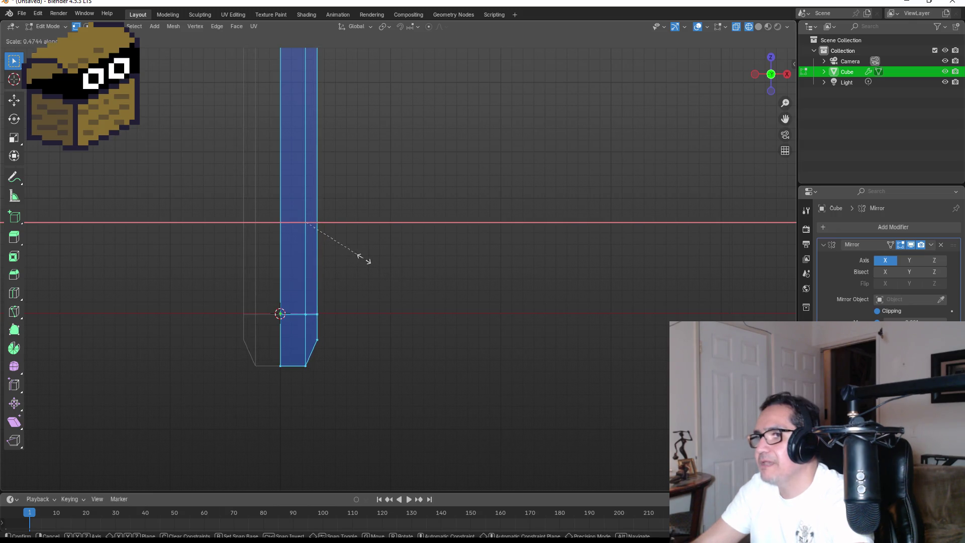
click(364, 260)
scroll(308, 108, down, 4)
Slide the right-hand column of vertices along X, then leave Edit Mode.
drag(351, 119, 414, 325)
key(g)
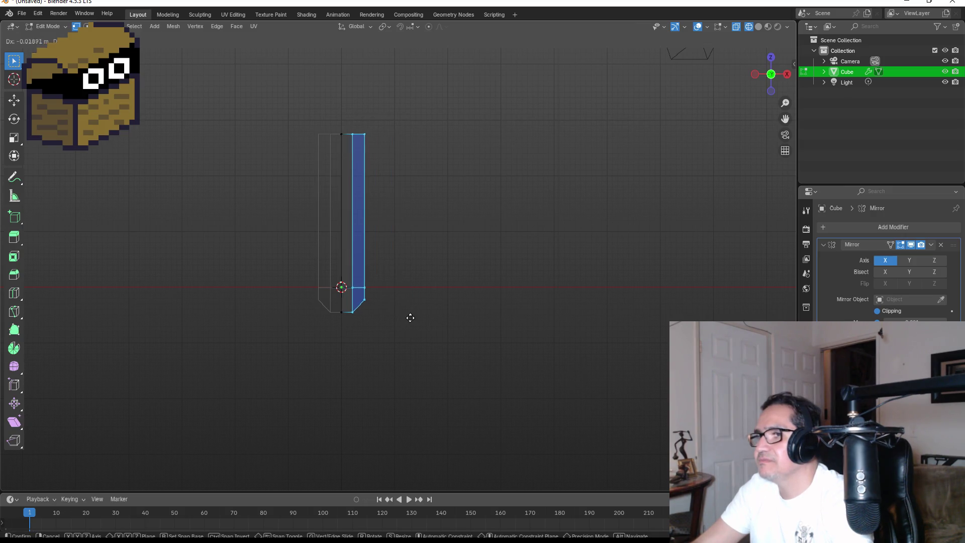
key(x)
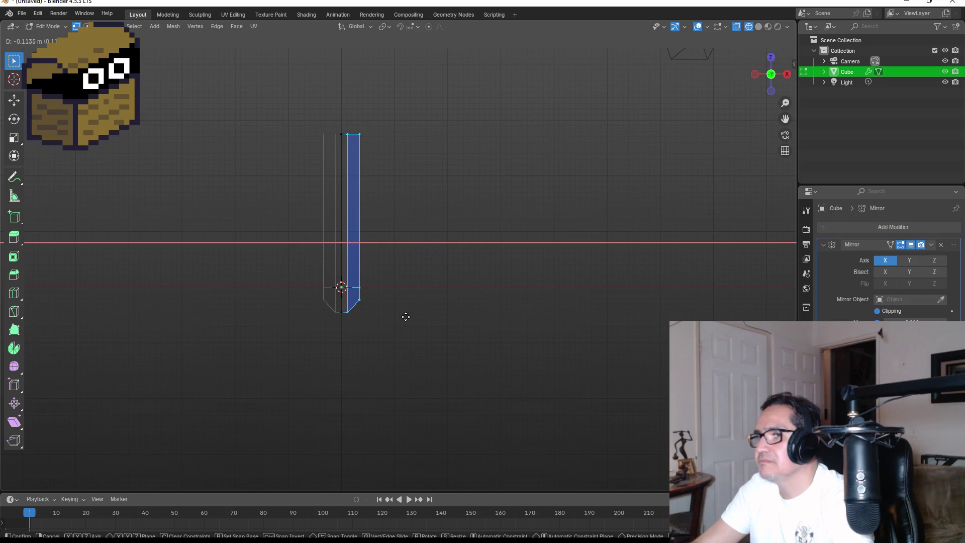
click(406, 317)
key(Tab)
scroll(415, 232, up, 3)
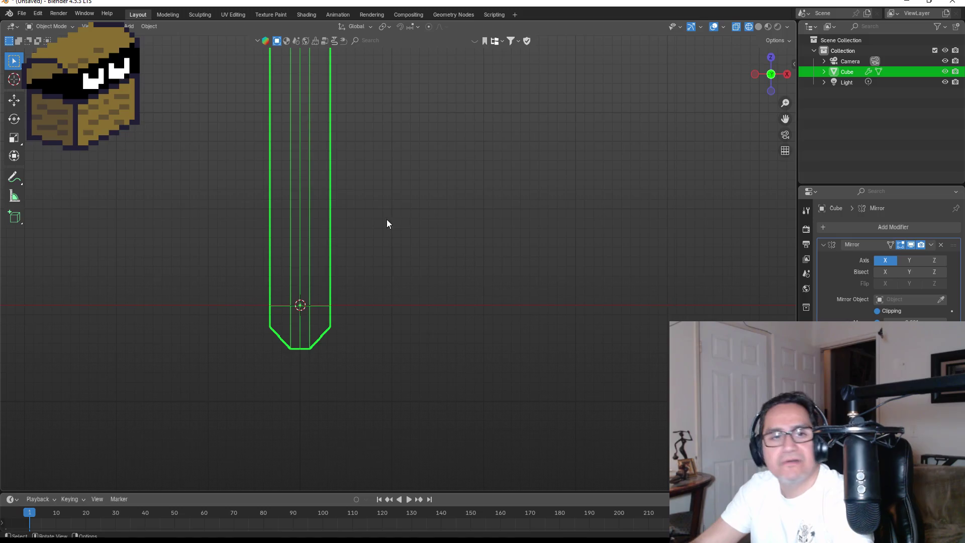
Lower the top vertices of the shape along Z.
key(Tab)
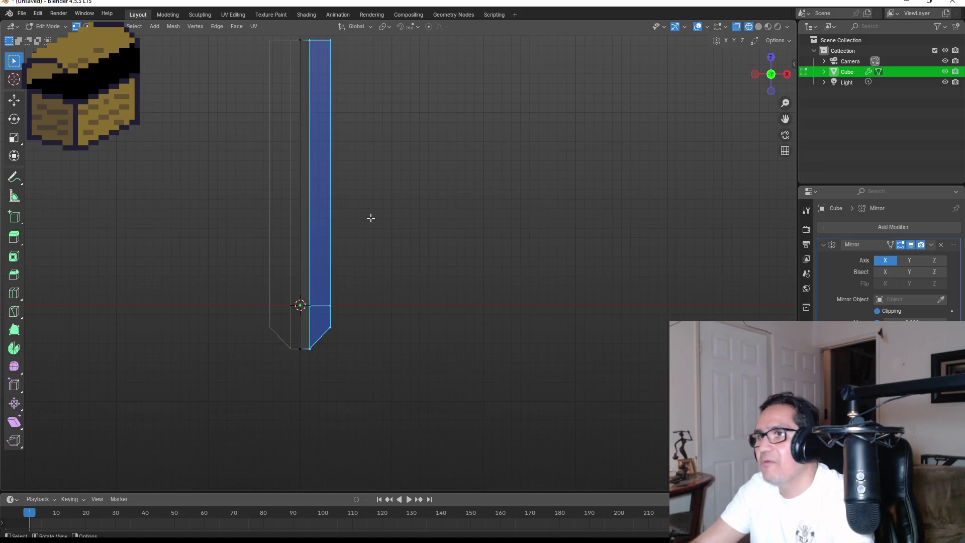
scroll(371, 216, down, 3)
key(b)
drag(265, 79, 438, 200)
key(g)
key(z)
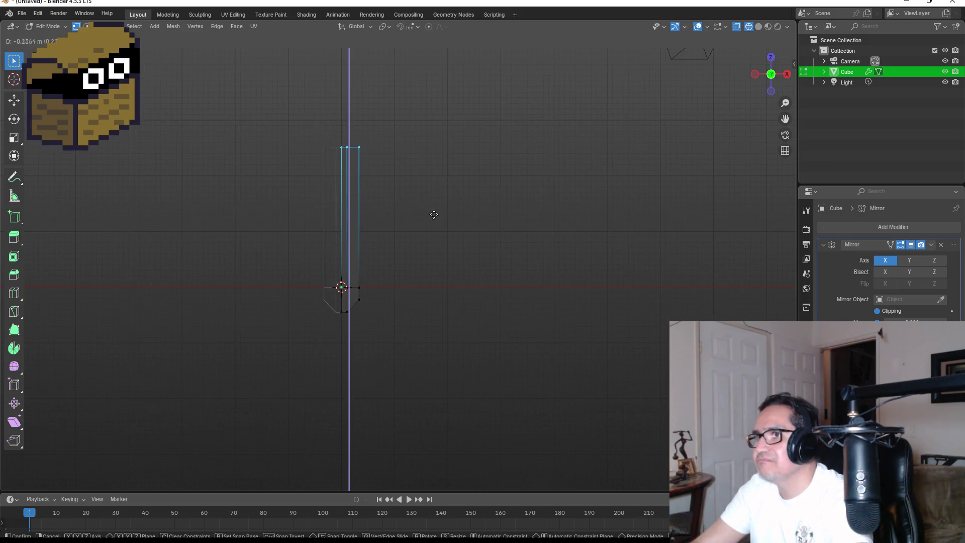
click(422, 280)
scroll(390, 257, up, 3)
key(Tab)
In side view, scale the mesh vertices along Y to about 0.61.
mouse_move(481, 243)
middle_down()
mouse_move(388, 270)
mouse_move(461, 252)
middle_up()
key(KP_3)
key(Tab)
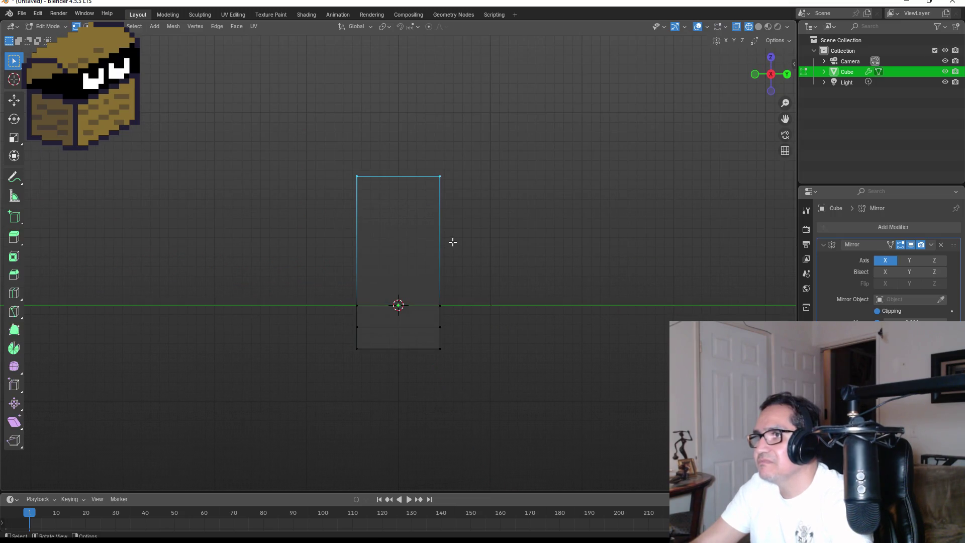
mouse_move(413, 149)
mouse_down()
mouse_move(508, 402)
mouse_move(524, 381)
mouse_up()
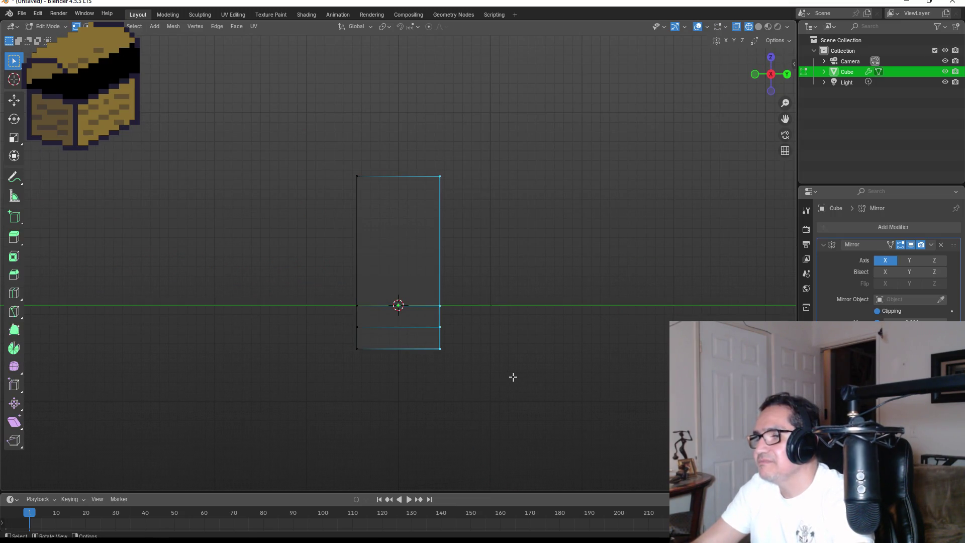
key(g)
key(y)
key(Escape)
key(s)
key(y)
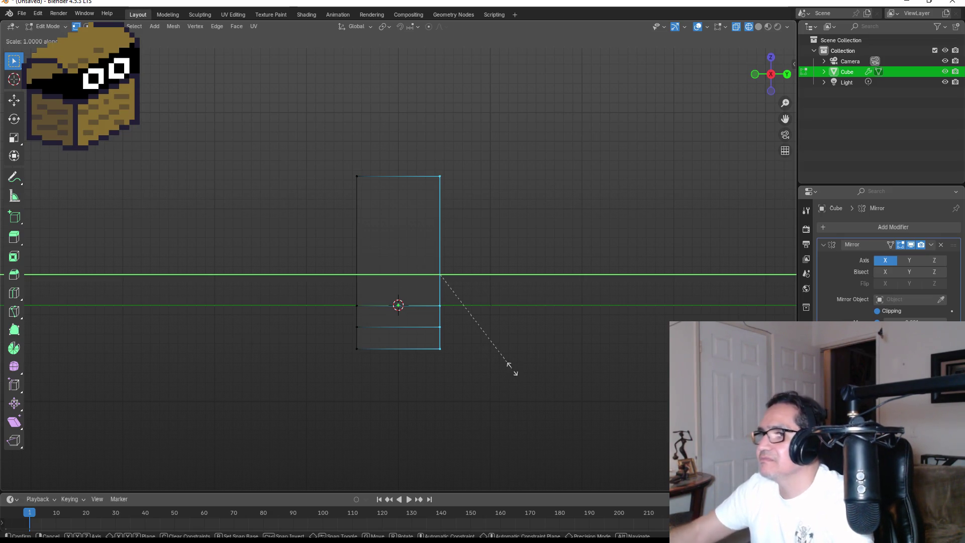
click(488, 328)
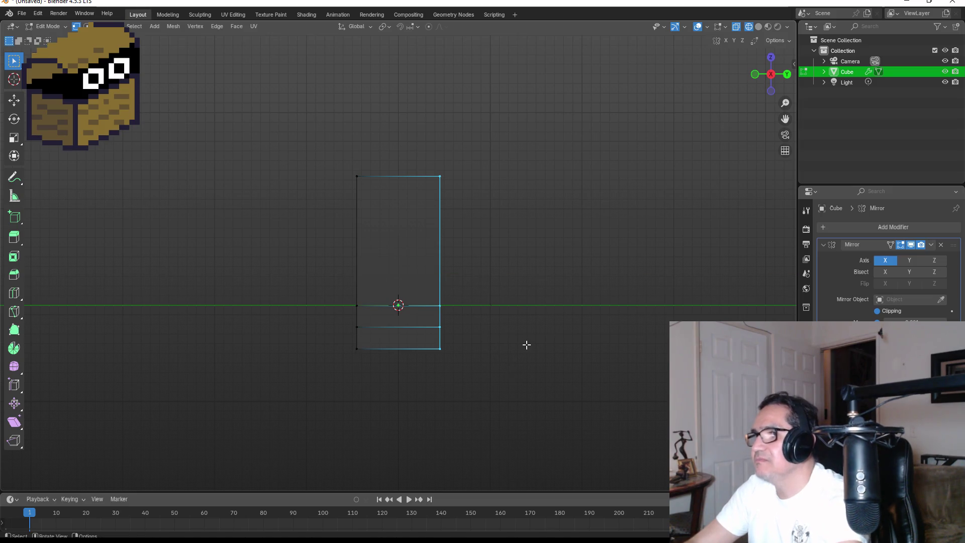
key(KP_1)
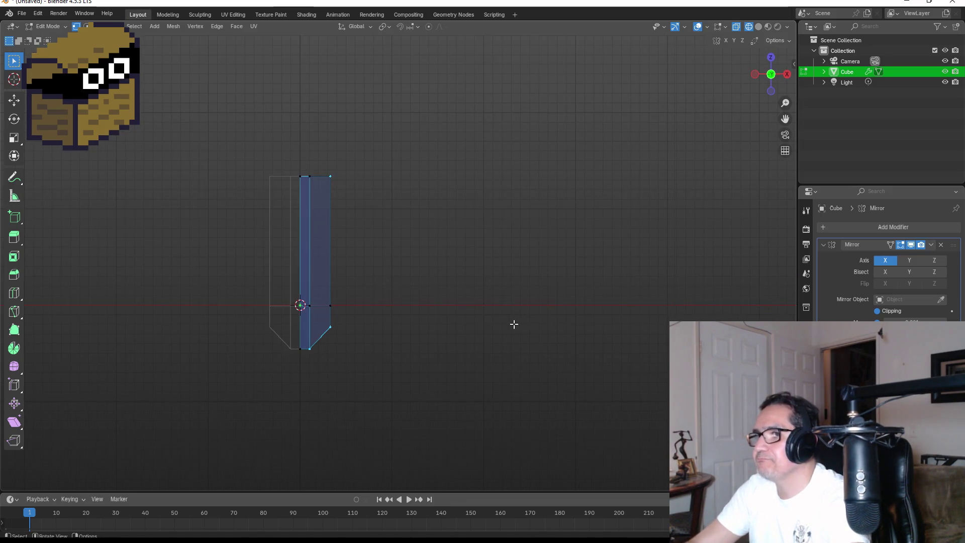
Scale the whole object thinner along Y at object level.
key(Tab)
key(KP_3)
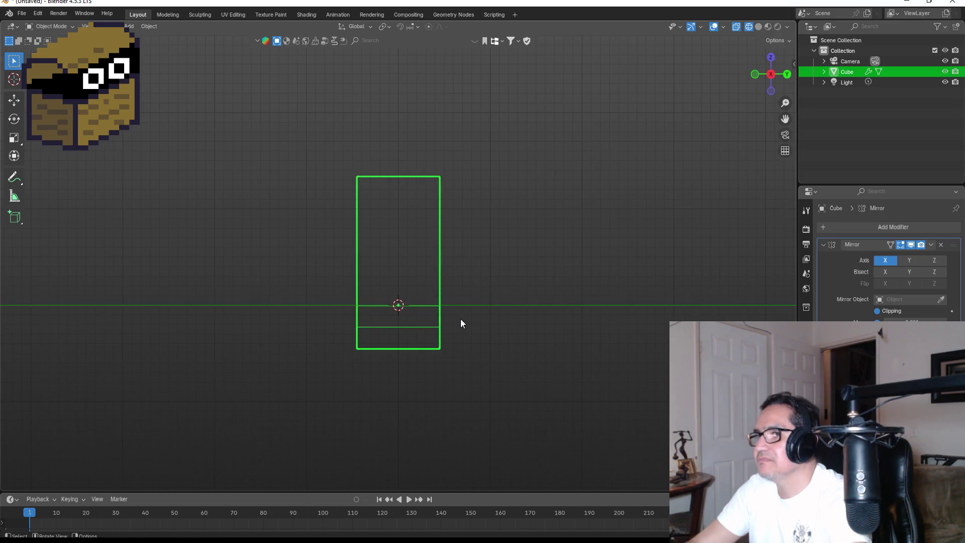
key(s)
key(y)
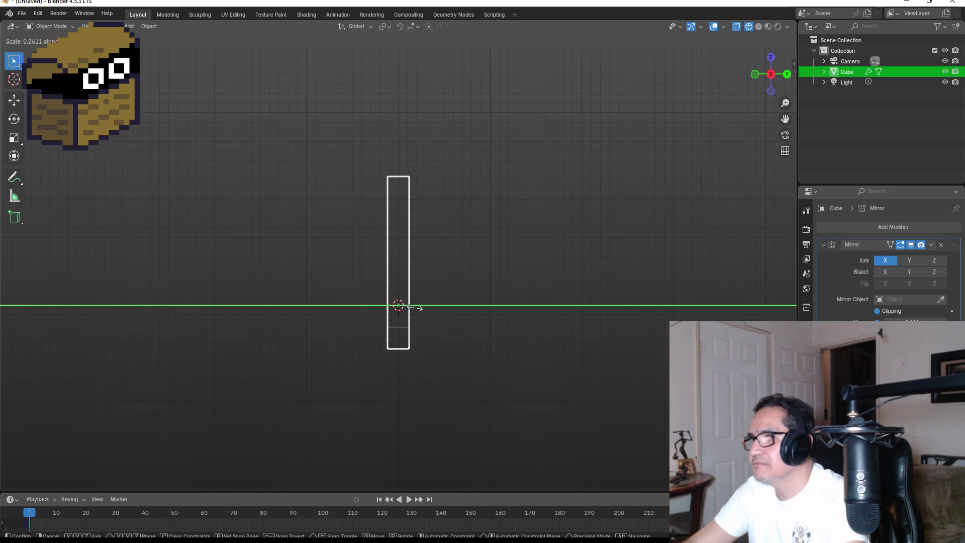
click(413, 307)
key(KP_1)
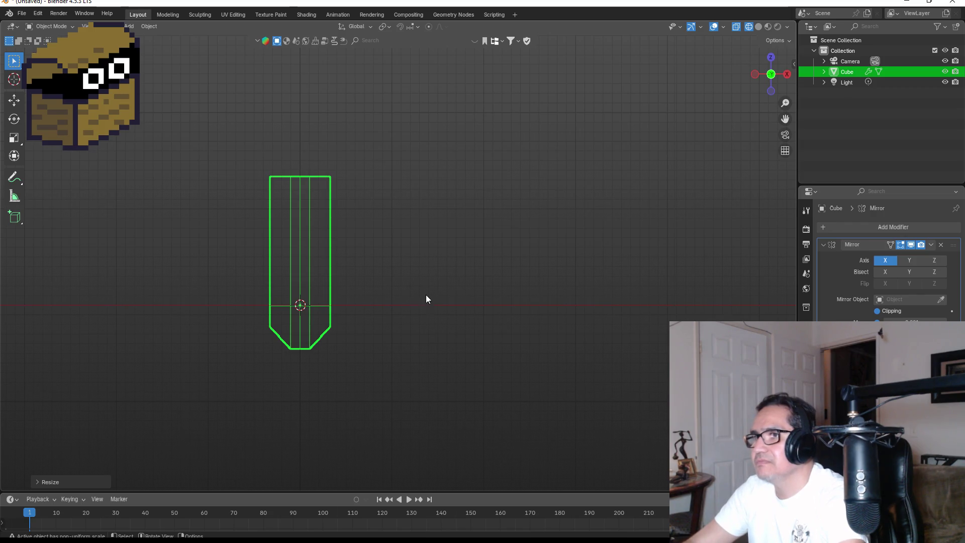
Narrow the object along X to about 0.55.
key(s)
key(x)
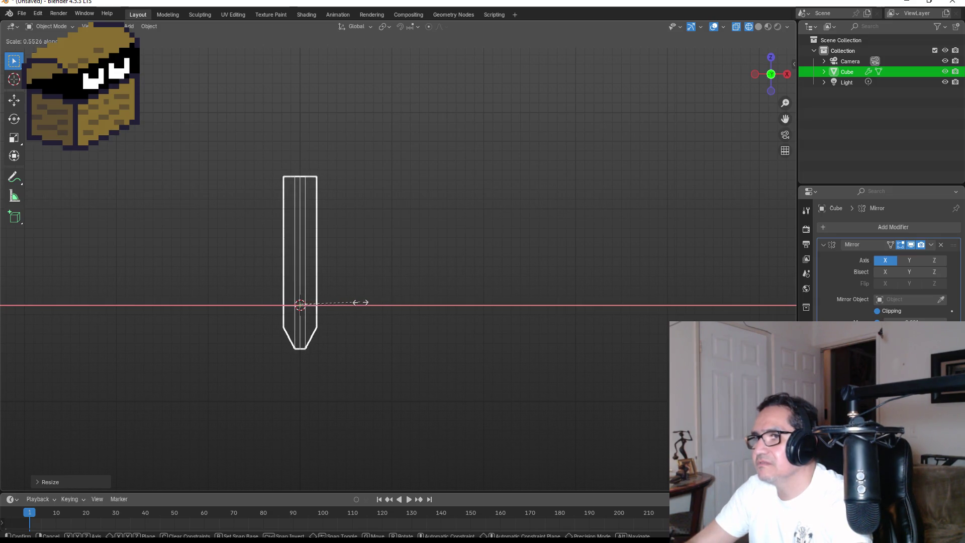
click(360, 302)
mouse_move(478, 239)
middle_down()
mouse_move(313, 261)
mouse_move(401, 272)
mouse_move(486, 248)
middle_up()
key(KP_1)
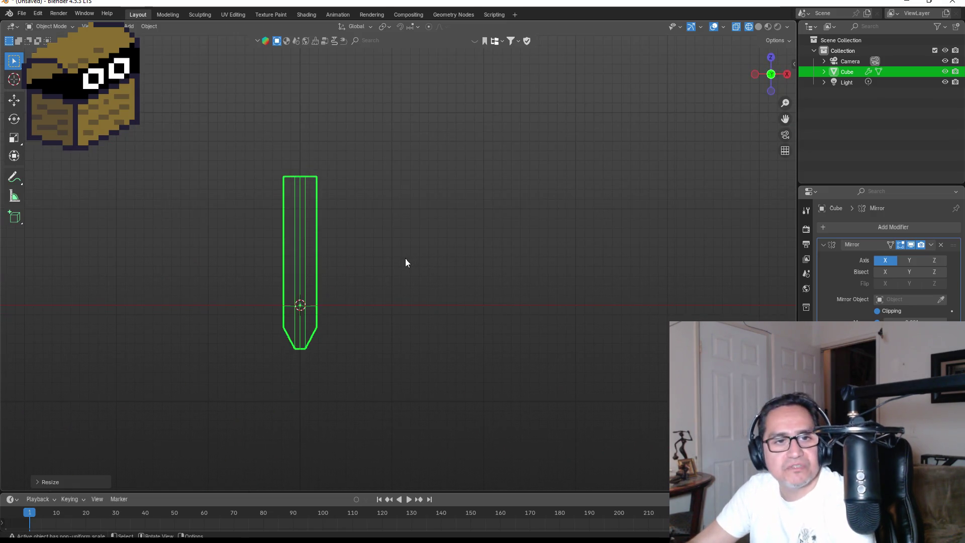
In solid-shaded Edit Mode, add a horizontal edge loop just below the top end.
key(Tab)
mouse_move(356, 193)
middle_down()
mouse_move(352, 186)
mouse_move(439, 196)
mouse_move(350, 189)
middle_up()
key(shift+z)
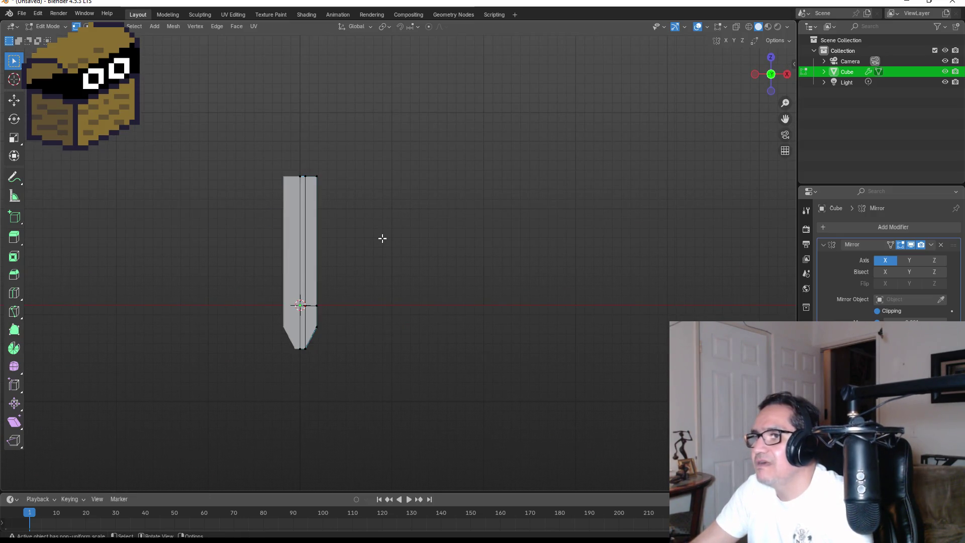
mouse_move(357, 257)
middle_down()
mouse_move(347, 218)
mouse_move(411, 216)
mouse_move(370, 229)
mouse_move(451, 250)
middle_up()
scroll(428, 257, up, 4)
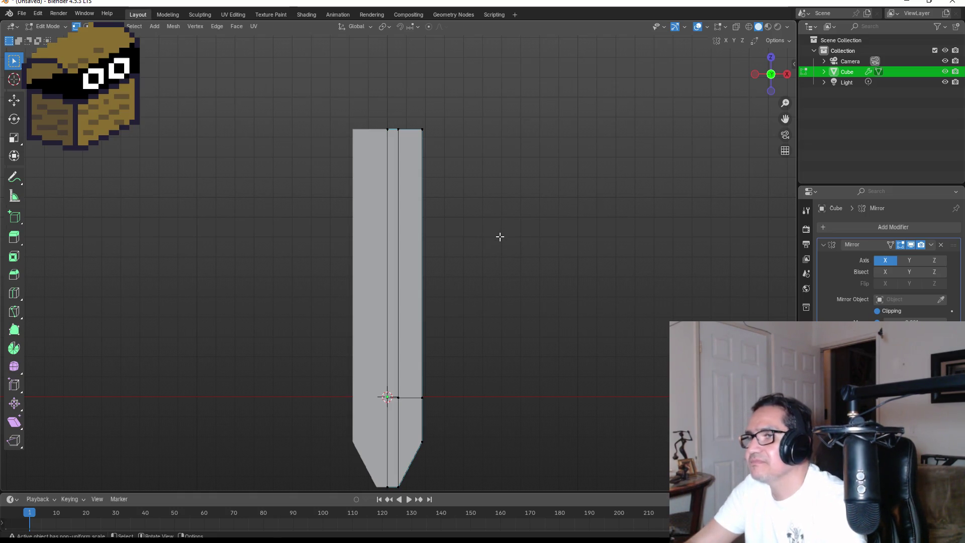
shift+middle_drag(496, 188, 493, 264)
scroll(422, 237, up, 2)
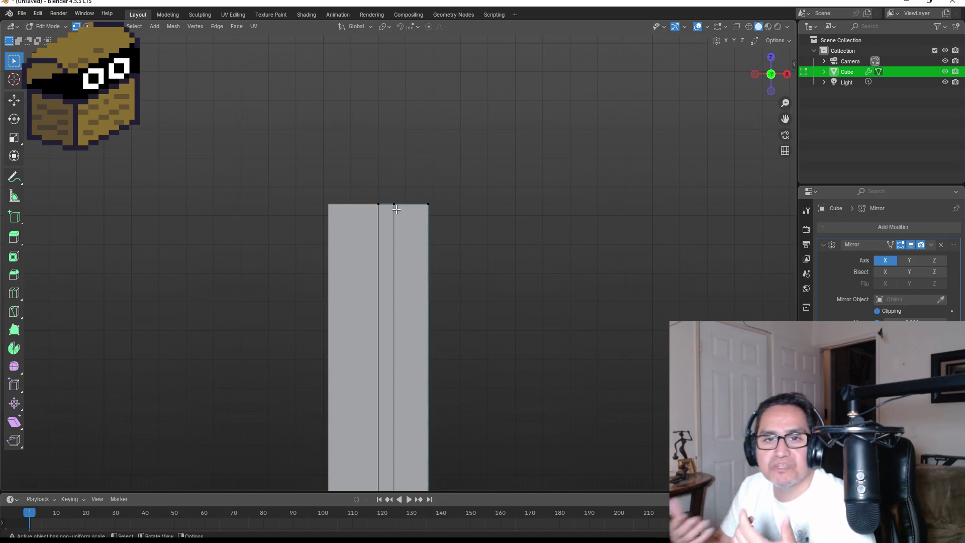
drag(360, 180, 467, 235)
click(481, 244)
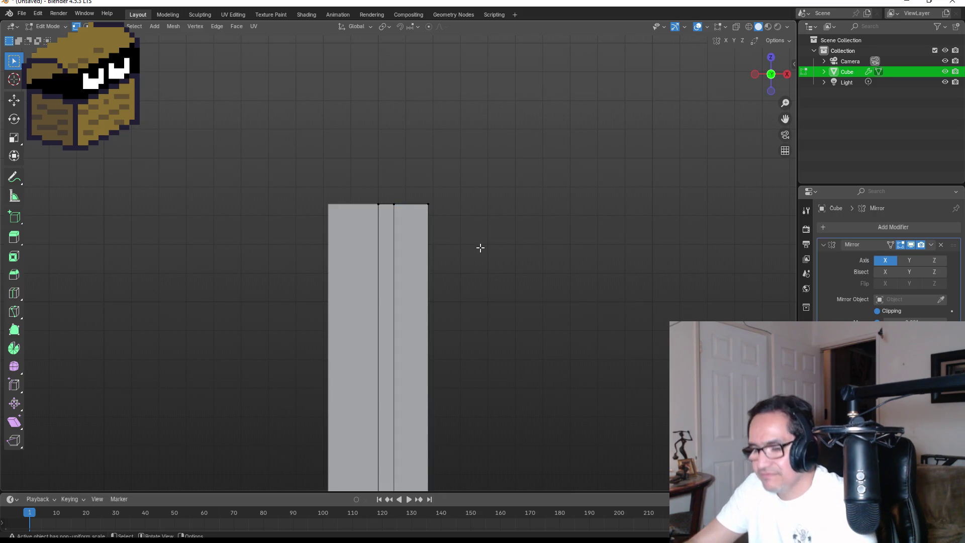
key(ctrl+r)
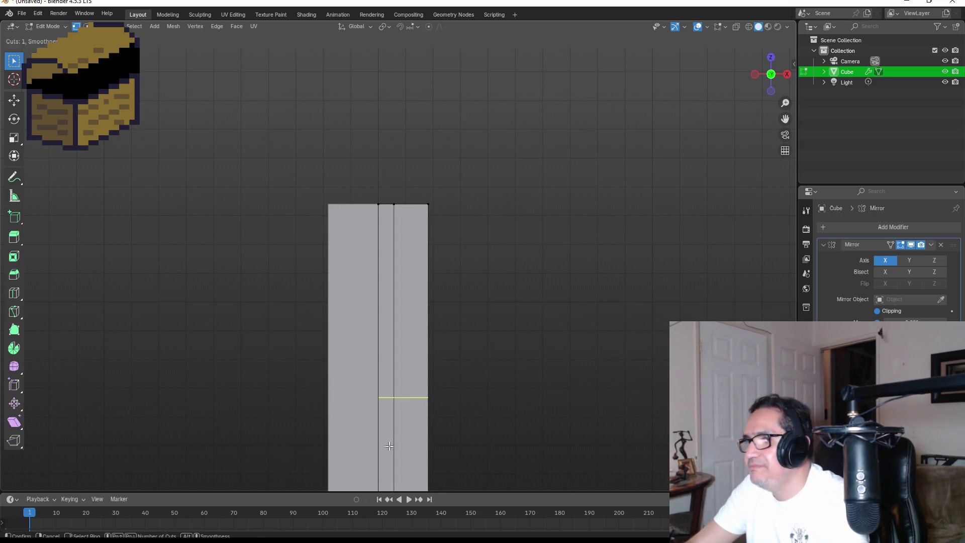
click(422, 397)
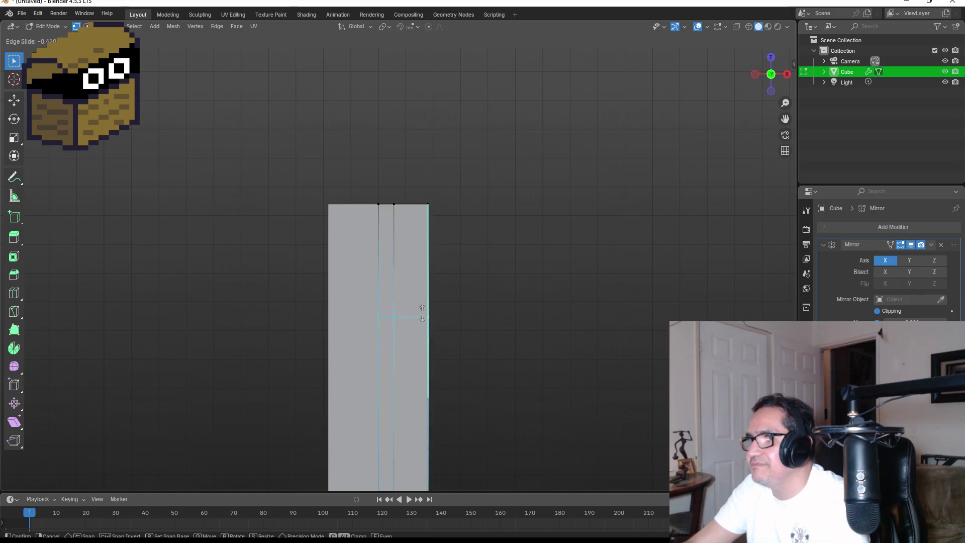
click(435, 231)
Select the four faces on the top end in face select mode.
key(3)
click(394, 224)
shift+click(412, 221)
mouse_move(499, 232)
middle_down()
mouse_move(409, 248)
mouse_move(401, 217)
mouse_move(422, 221)
mouse_move(401, 218)
mouse_move(573, 224)
mouse_move(474, 282)
middle_up()
shift+click(408, 221)
shift+click(429, 221)
Shift the selected top faces sideways along X.
key(g)
key(x)
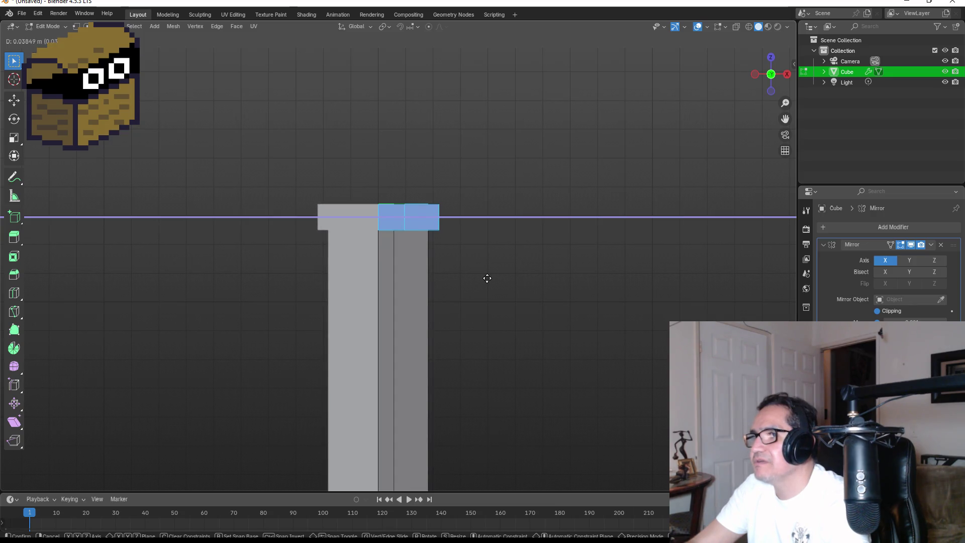
click(488, 278)
key(Tab)
mouse_move(537, 258)
middle_down()
mouse_move(502, 313)
mouse_move(533, 342)
mouse_move(438, 287)
mouse_move(529, 231)
mouse_move(532, 205)
middle_up()
key(Tab)
scroll(487, 249, down, 1)
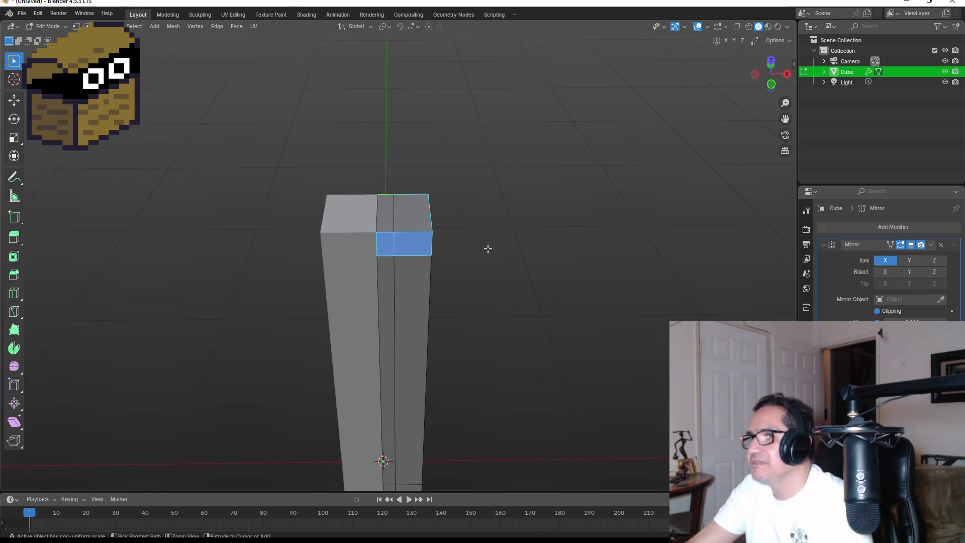
Extrude the top faces in place and scale them up into an overhanging cap.
key(alt+e)
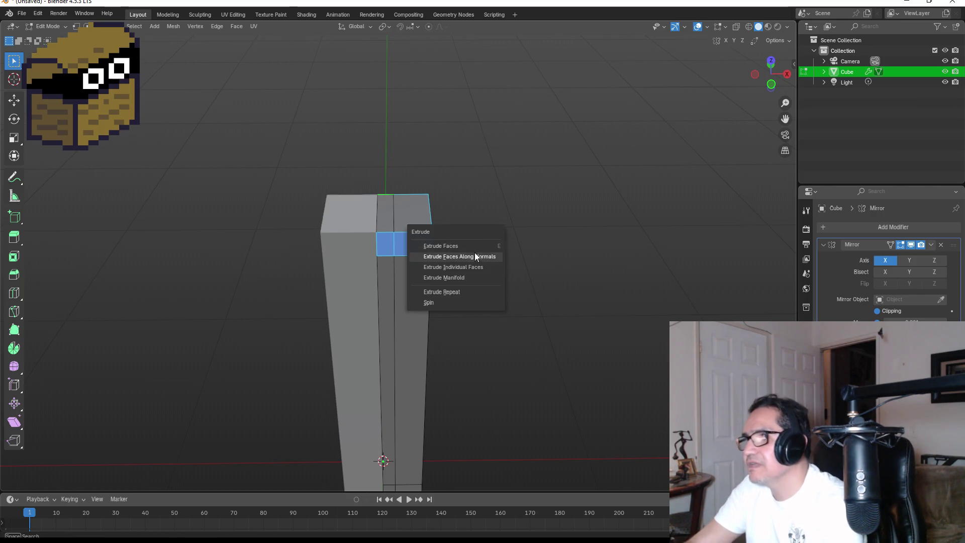
click(475, 246)
right_click(484, 251)
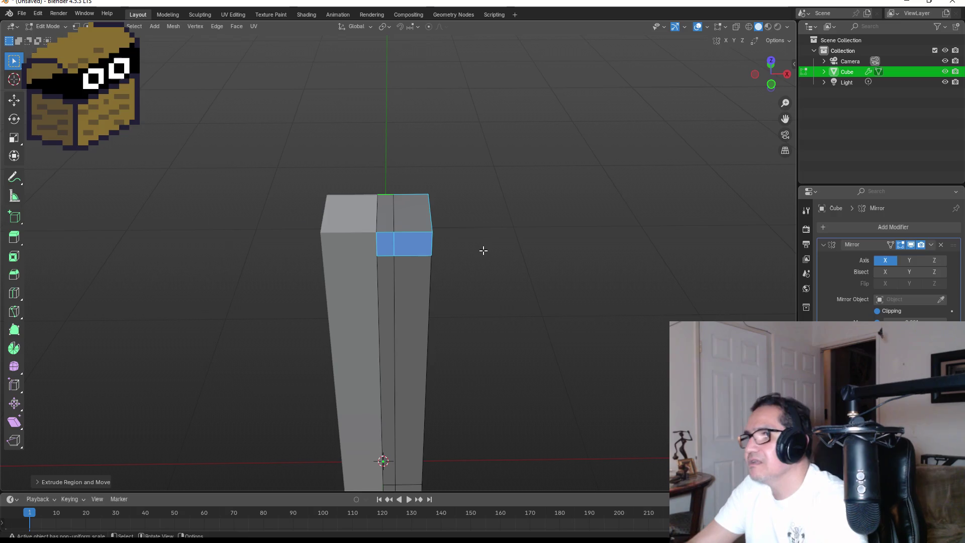
key(alt+e)
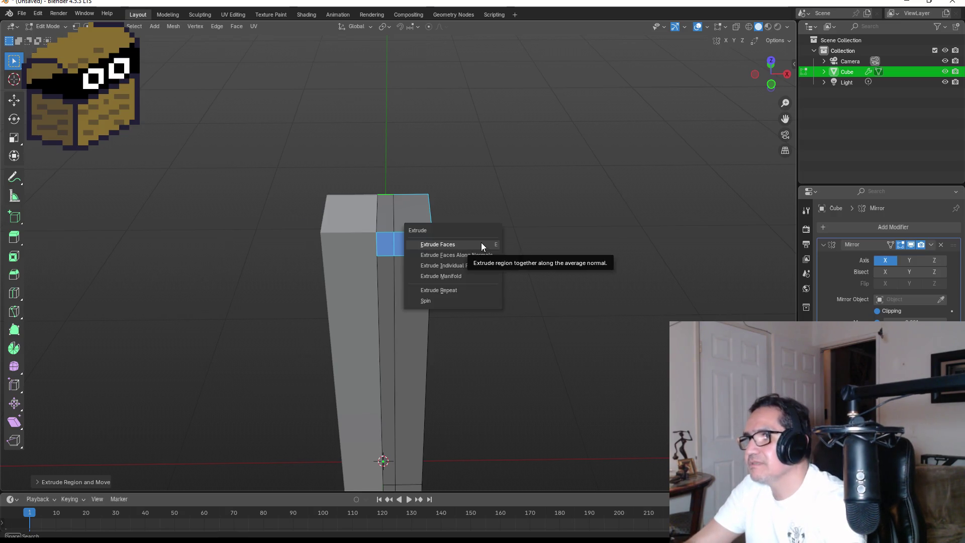
key(Escape)
key(s)
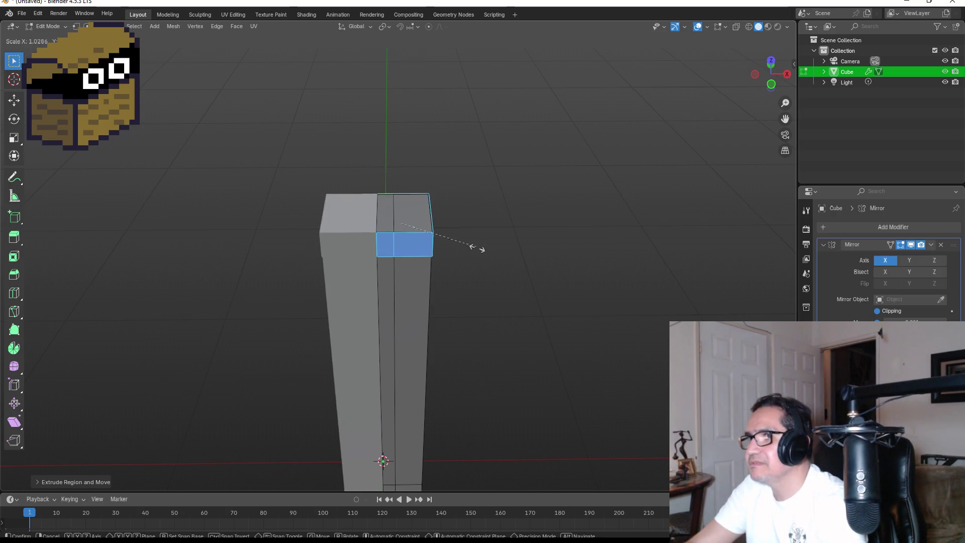
click(499, 263)
Check the new cap from the front and begin sliding the selected edge along Z.
key(KP_1)
middle_drag(534, 192, 498, 288)
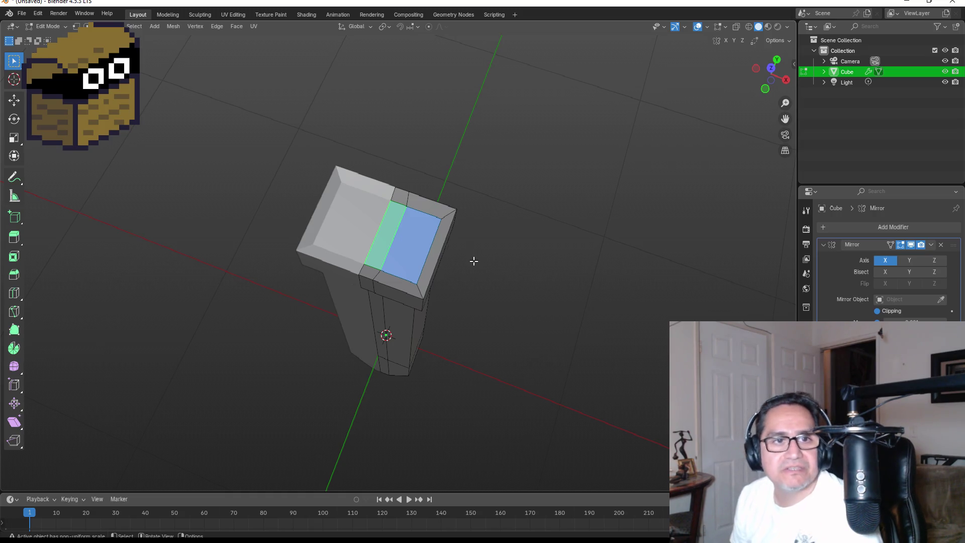
key(KP_1)
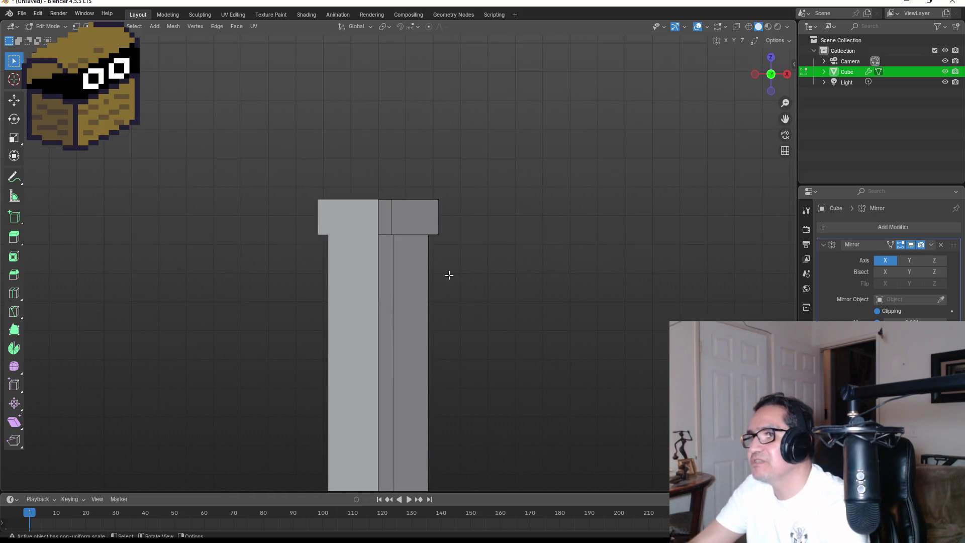
mouse_move(457, 278)
middle_down()
mouse_move(500, 269)
mouse_move(494, 296)
middle_up()
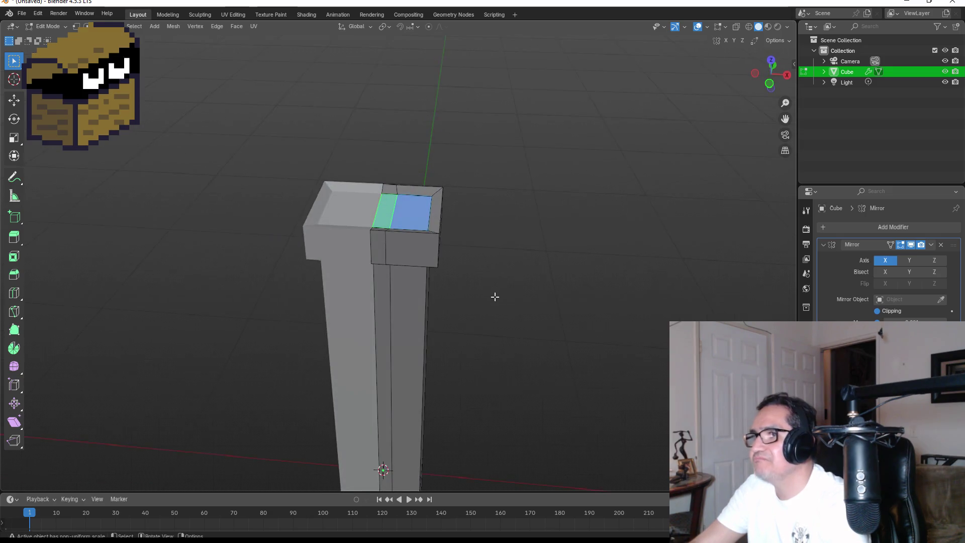
key(KP_1)
scroll(479, 284, down, 3)
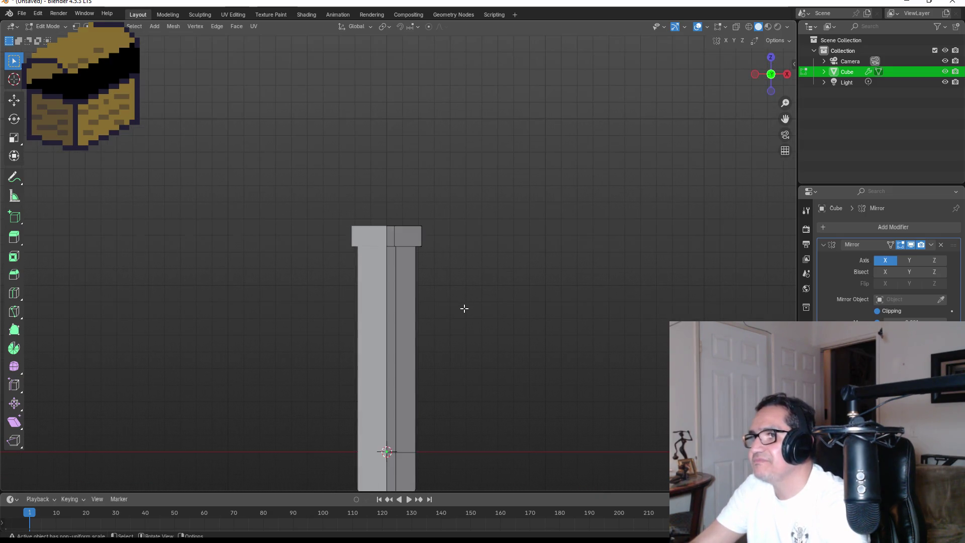
key(g)
key(z)
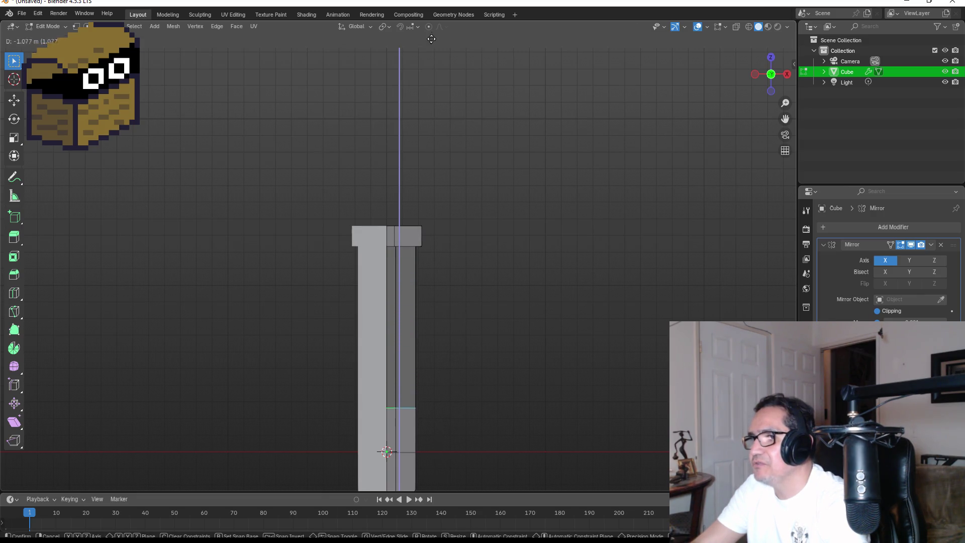
Finish extruding the edge downward and clear the selection.
click(442, 106)
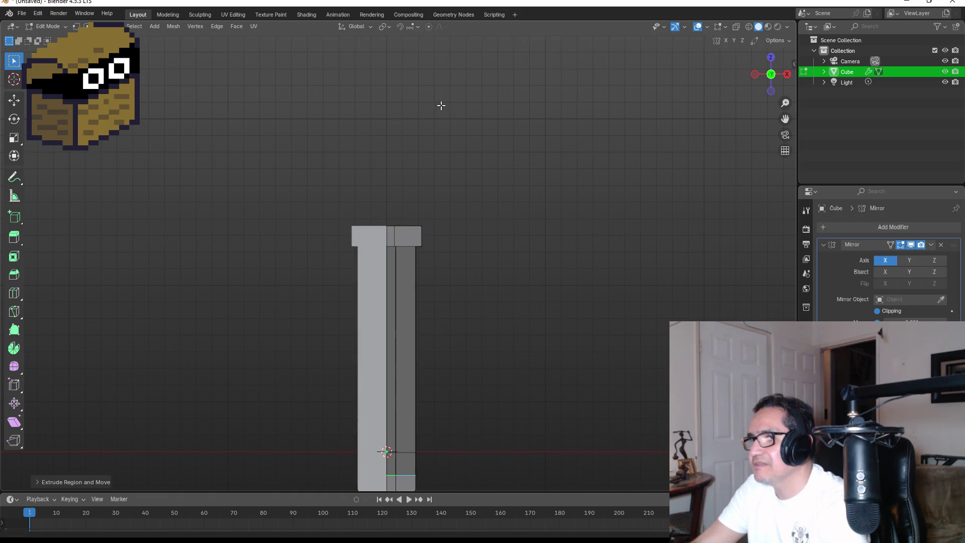
mouse_move(490, 105)
middle_down()
mouse_move(433, 181)
mouse_move(463, 196)
mouse_move(487, 164)
middle_up()
key(KP_1)
scroll(425, 258, down, 4)
scroll(437, 310, up, 2)
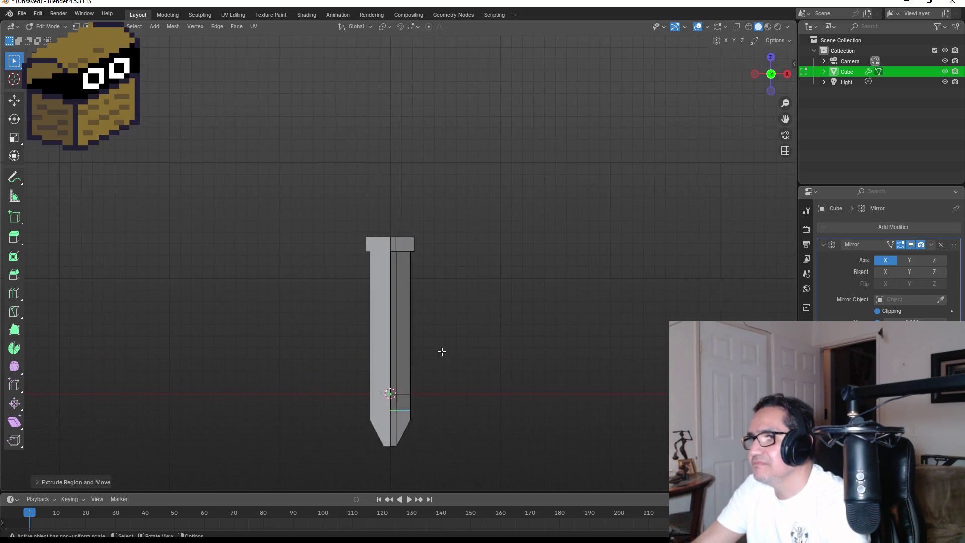
click(447, 387)
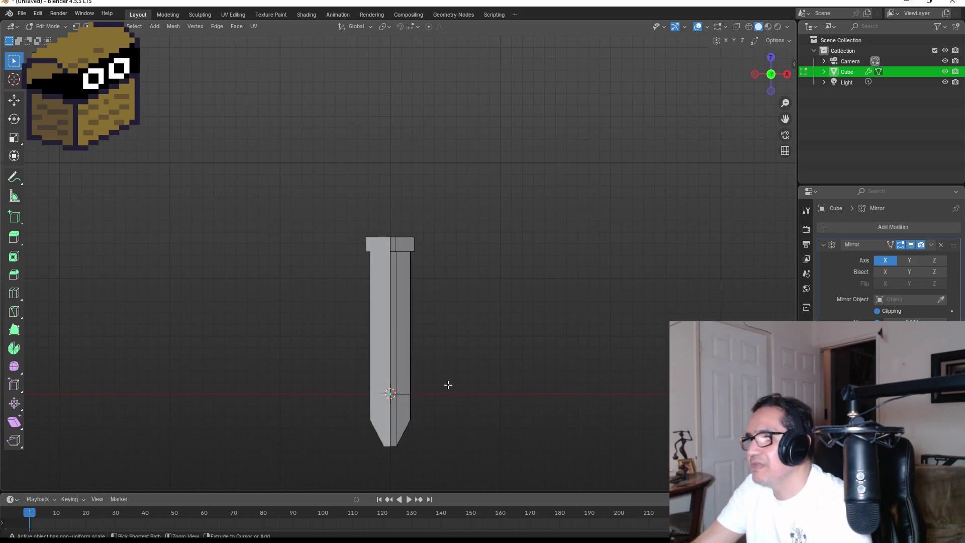
middle_drag(449, 281, 457, 324)
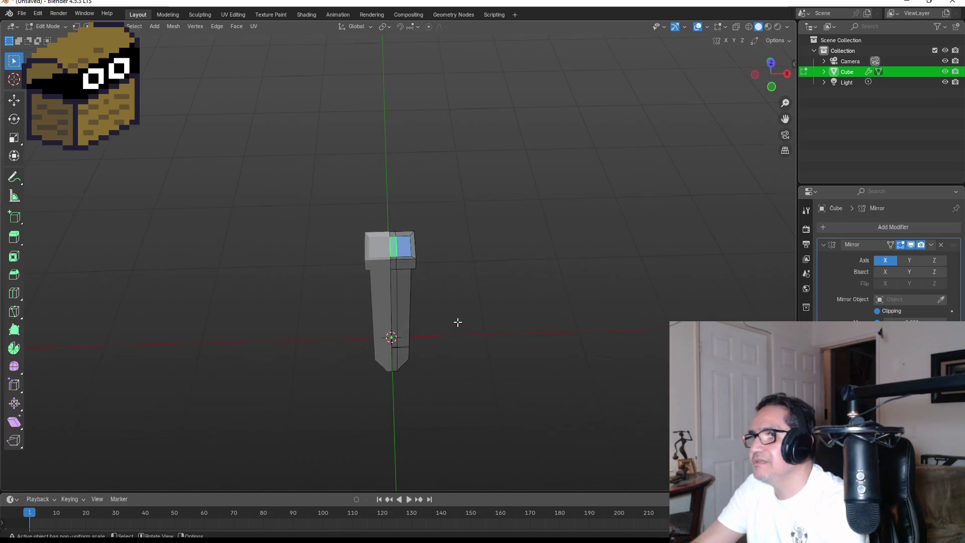
key(KP_1)
Move the selected edge vertically into place and return to Object Mode.
key(g)
key(z)
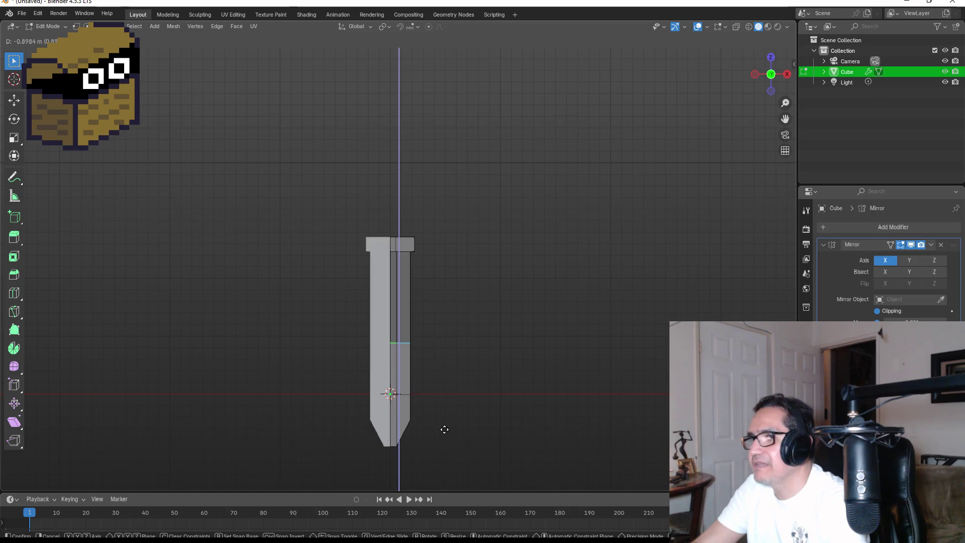
click(445, 429)
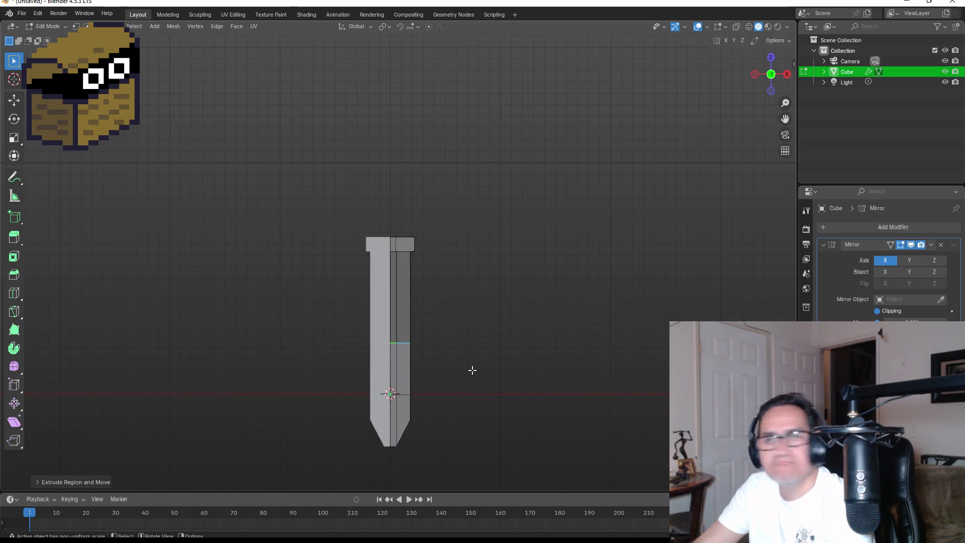
key(Tab)
mouse_move(525, 257)
middle_down()
mouse_move(456, 272)
mouse_move(312, 274)
mouse_move(557, 282)
middle_up()
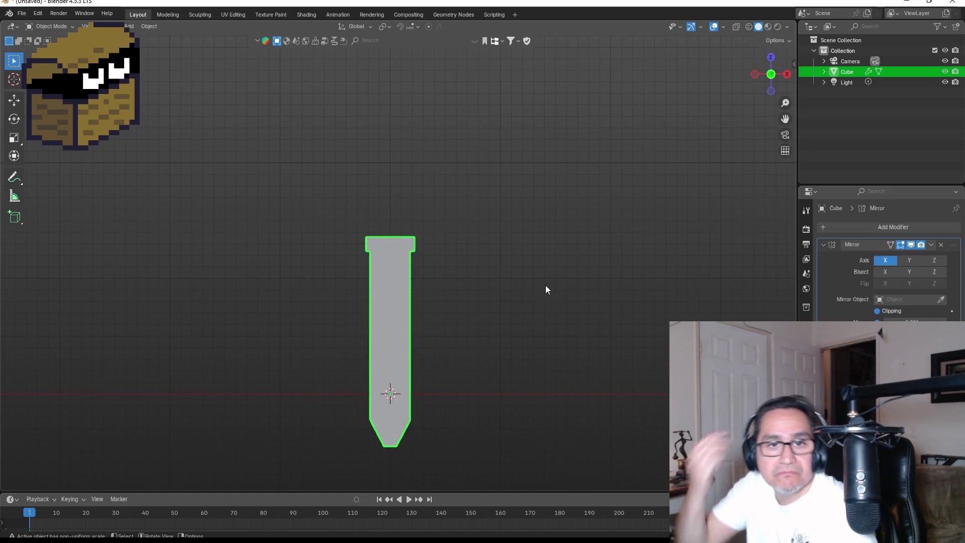
key(KP_Decimal)
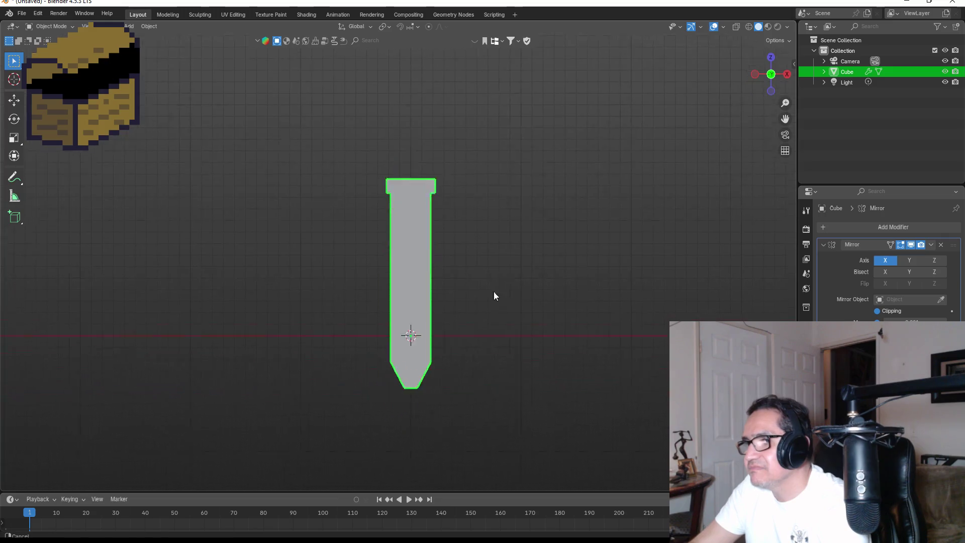
key(Tab)
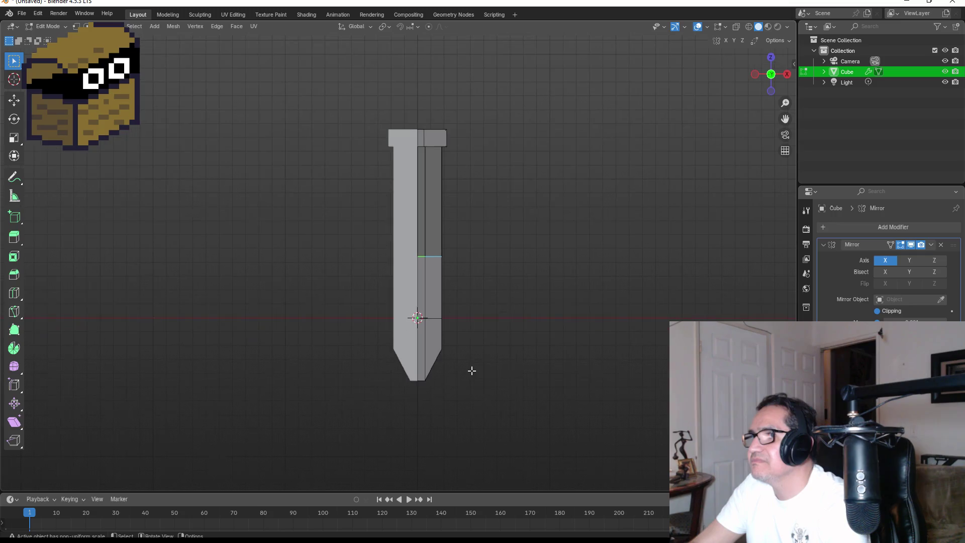
key(Tab)
mouse_move(490, 343)
middle_down()
mouse_move(487, 270)
mouse_move(323, 273)
mouse_move(241, 287)
mouse_move(385, 300)
middle_up()
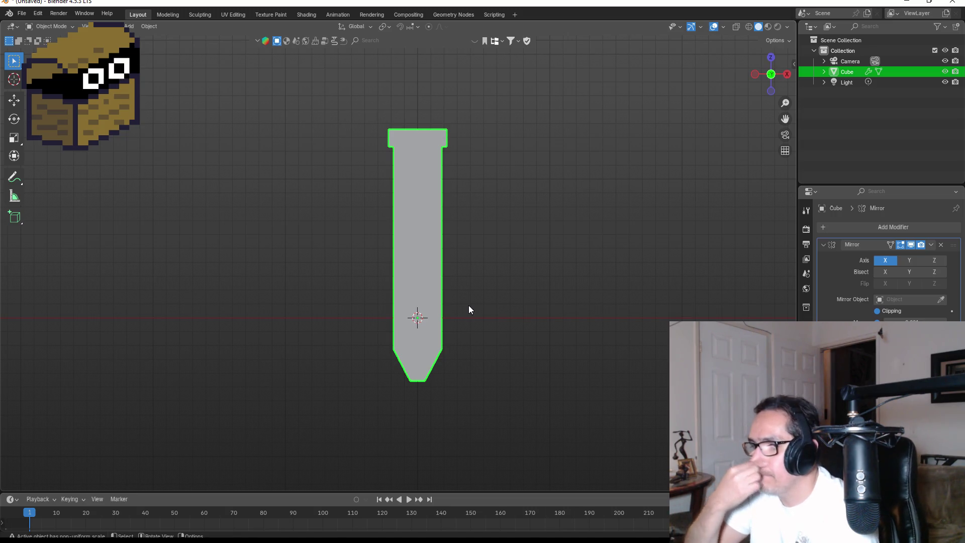
scroll(486, 258, up, 3)
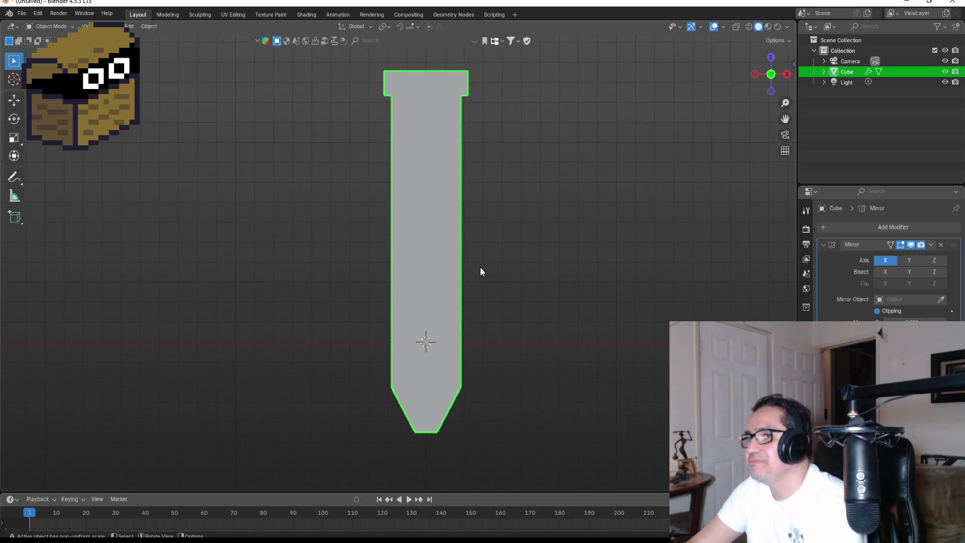
scroll(506, 284, down, 3)
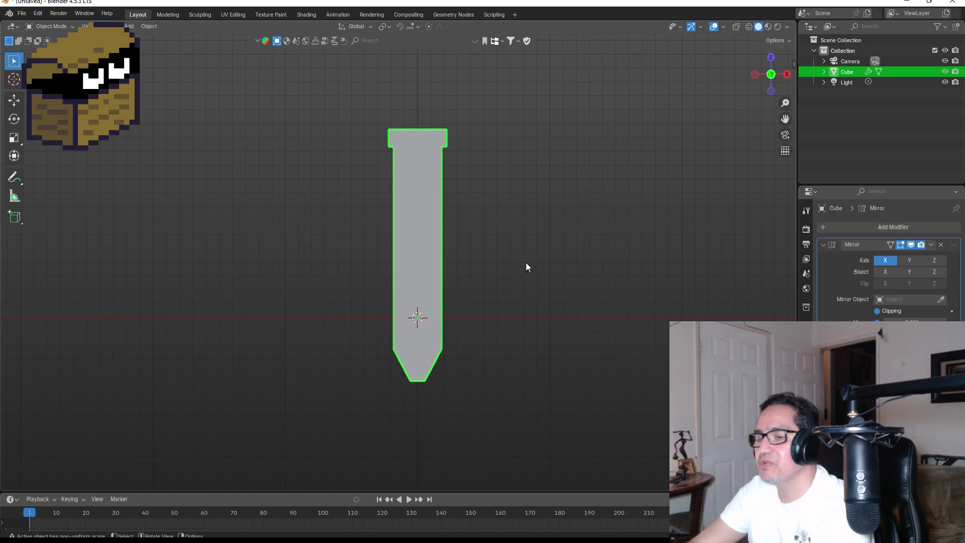
shift+middle_drag(514, 275, 466, 265)
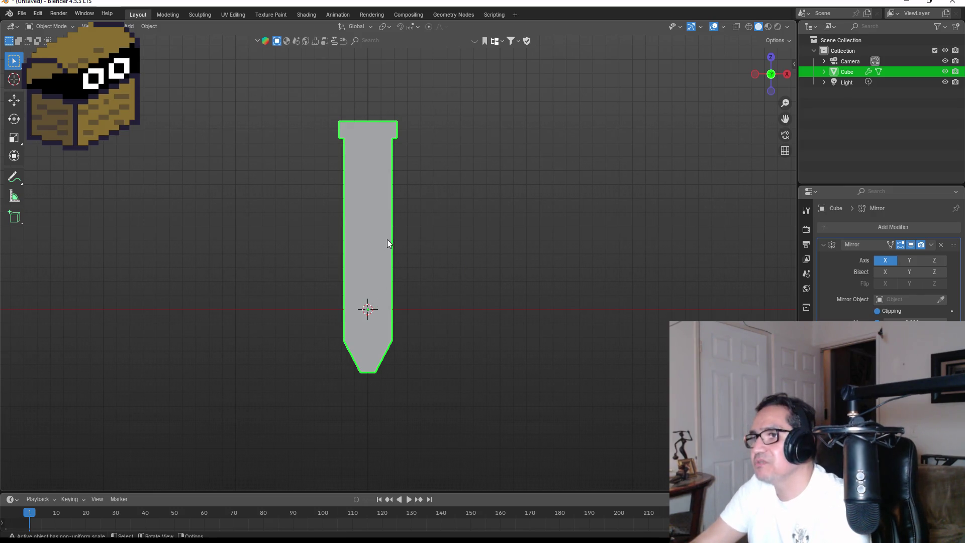
key(Tab)
key(k)
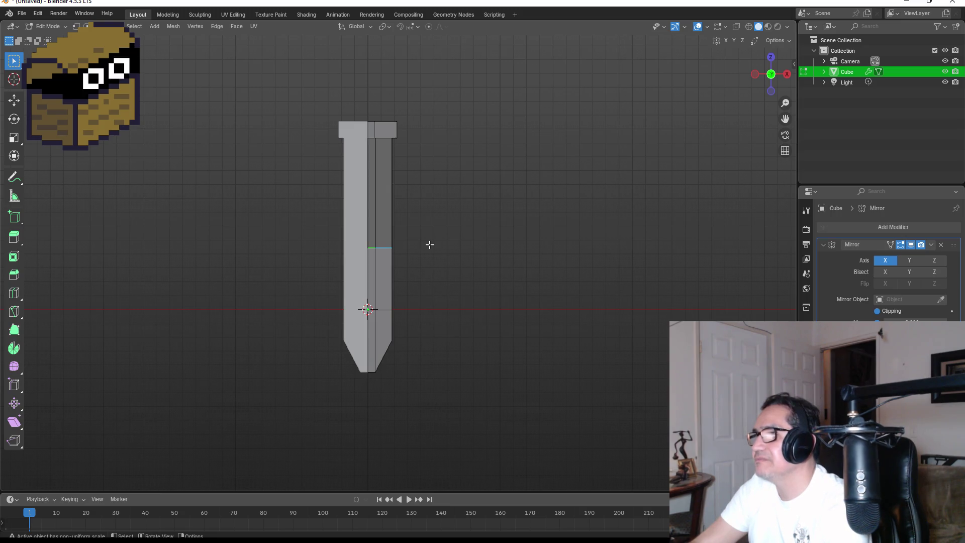
Cancel the cut, return to object mode, and apply Shade Smooth to the hilt profile.
key(Escape)
key(Tab)
right_click(387, 182)
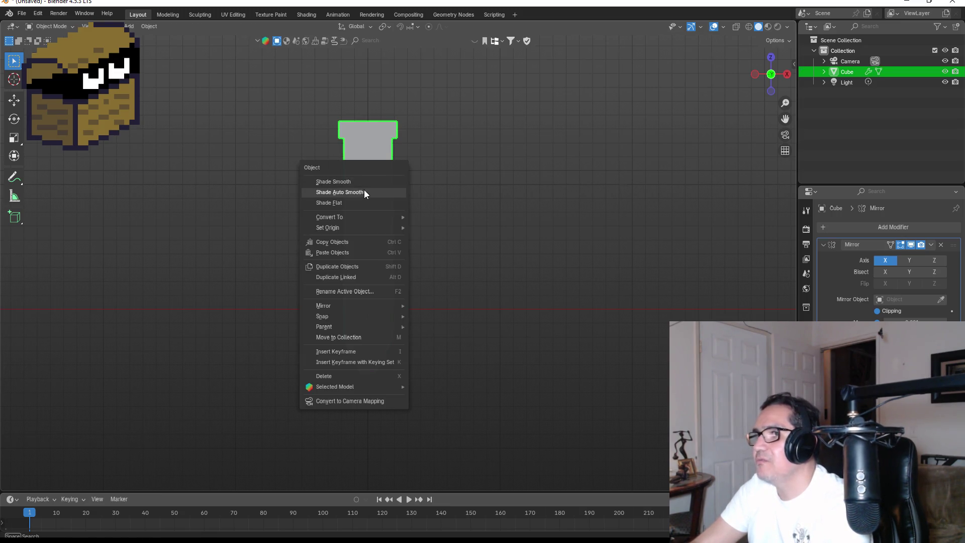
click(359, 185)
middle_drag(472, 209, 317, 236)
key(KP_1)
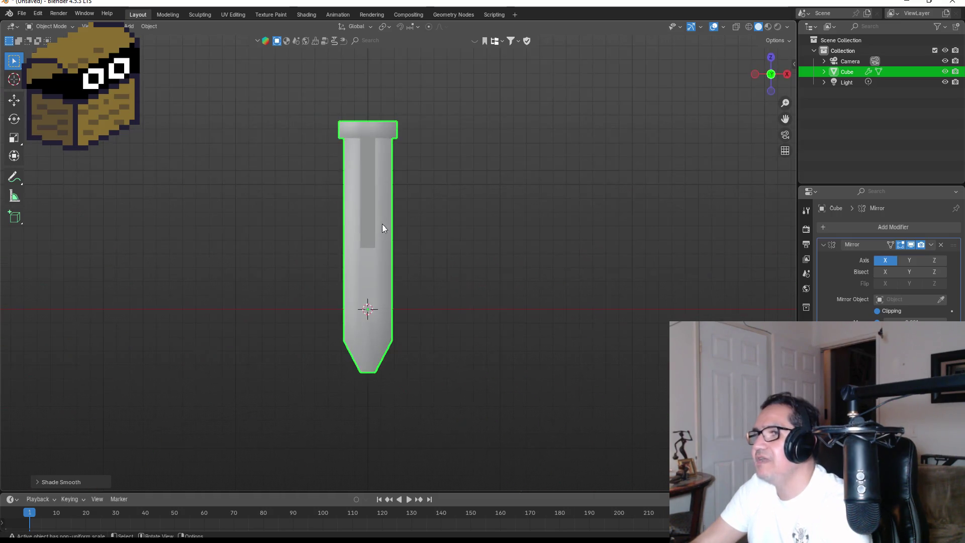
Apply Shade Auto Smooth so sharp edges are kept by angle.
right_click(385, 222)
click(348, 230)
mouse_move(349, 230)
middle_down()
mouse_move(383, 240)
mouse_move(473, 209)
mouse_move(399, 260)
mouse_move(493, 275)
mouse_move(492, 212)
mouse_move(494, 273)
middle_up()
key(KP_1)
key(KP_1)
scroll(436, 283, up, 2)
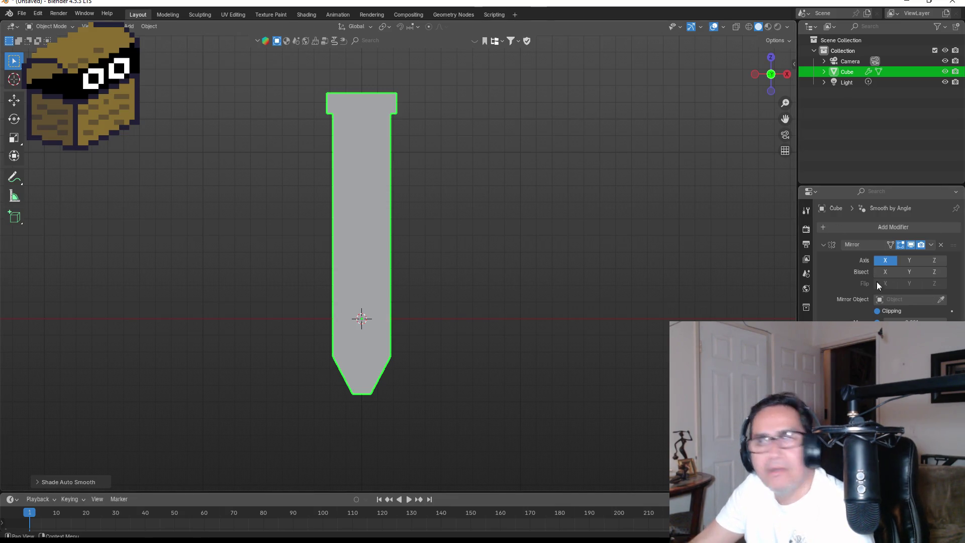
click(897, 227)
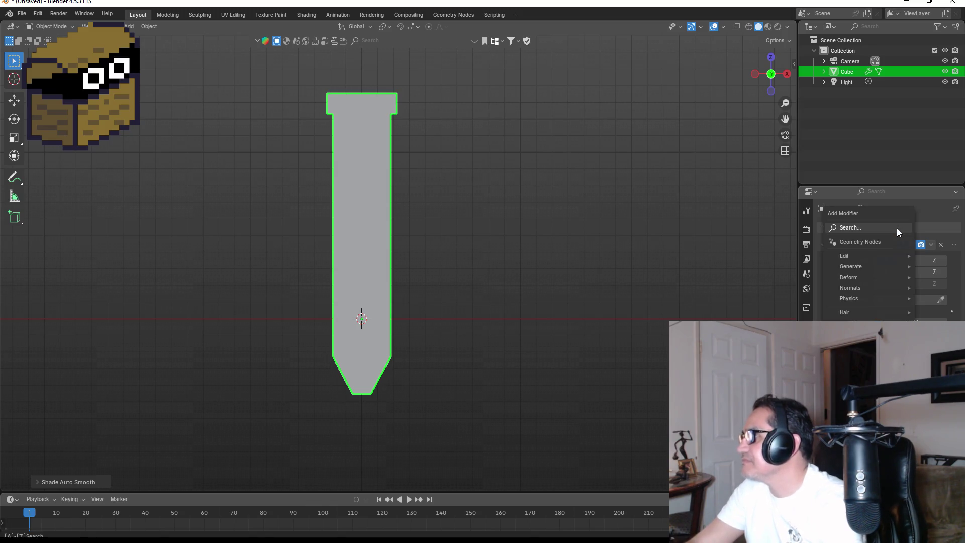
Add a Screw modifier to revolve the profile, then narrow it slightly along X.
text(sc)
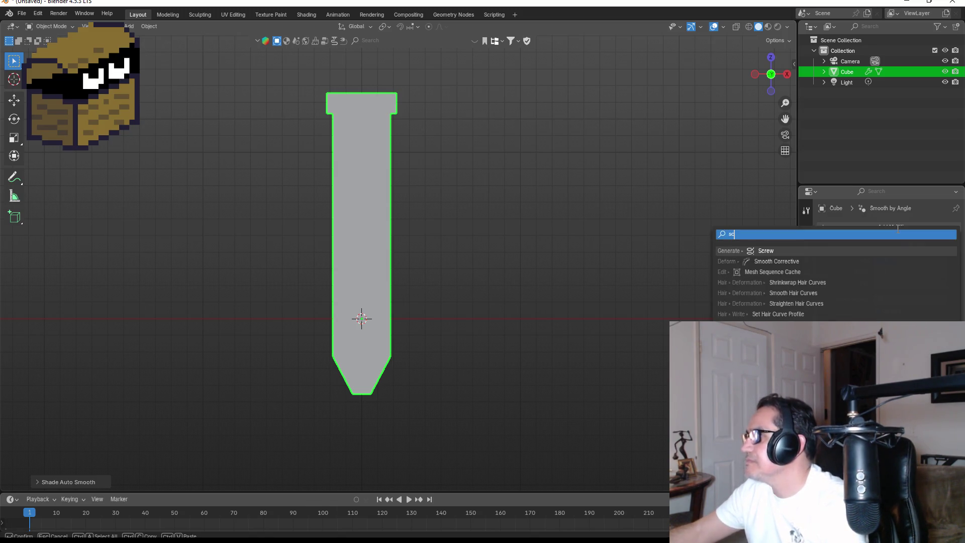
click(773, 251)
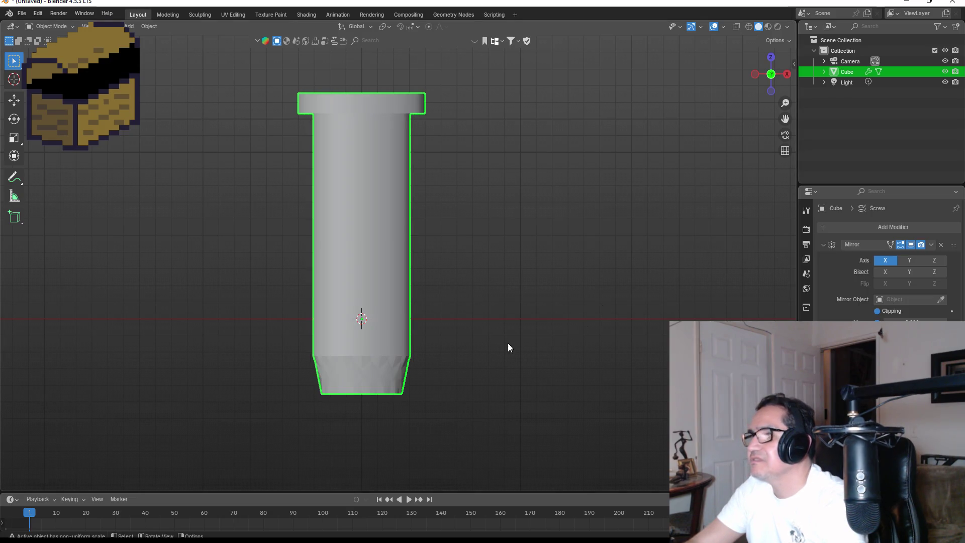
scroll(470, 298, down, 1)
key(s)
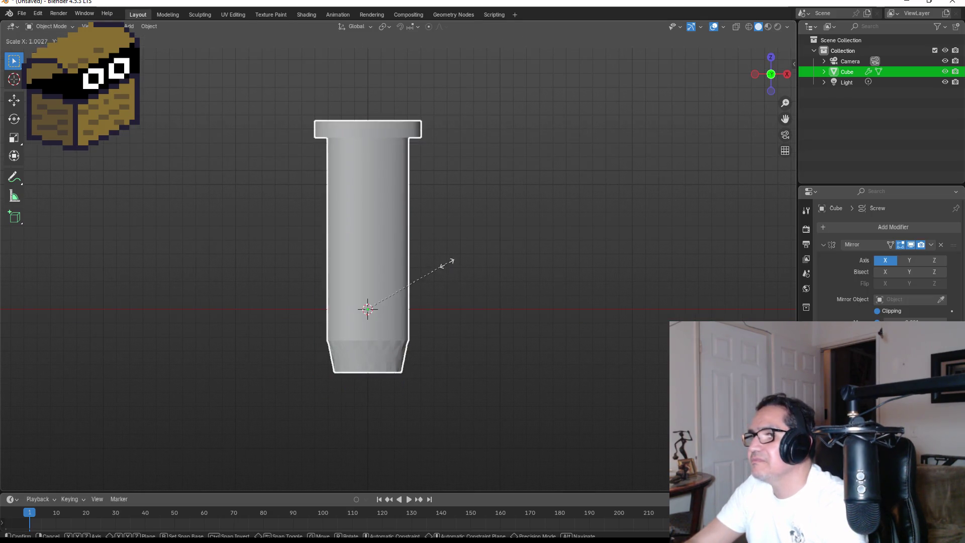
key(x)
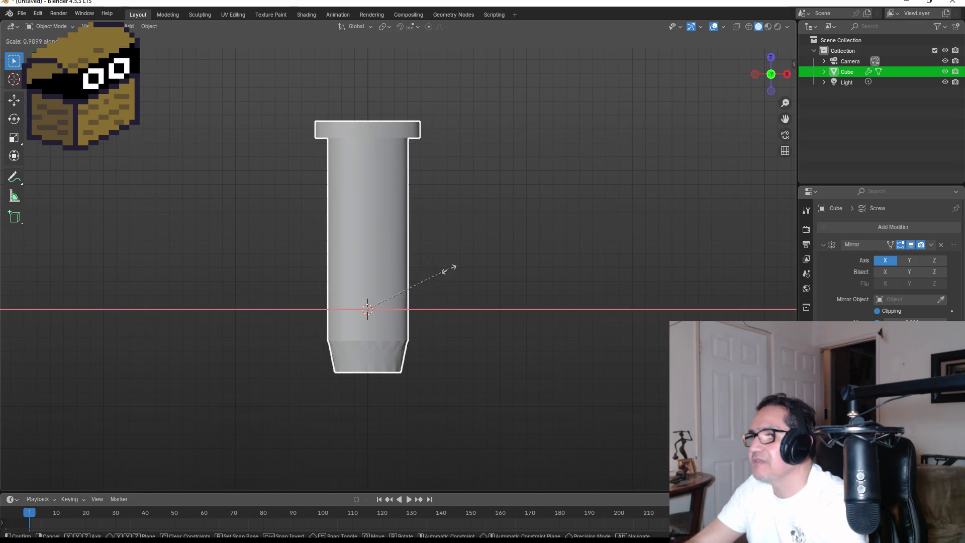
click(408, 276)
Inspect the revolved tube from above, in edit mode, and in front orthographic view.
mouse_move(408, 275)
middle_down()
mouse_move(524, 241)
mouse_move(349, 296)
mouse_move(433, 296)
mouse_move(505, 183)
mouse_move(499, 290)
mouse_move(378, 243)
mouse_move(385, 257)
middle_up()
scroll(385, 256, up, 3)
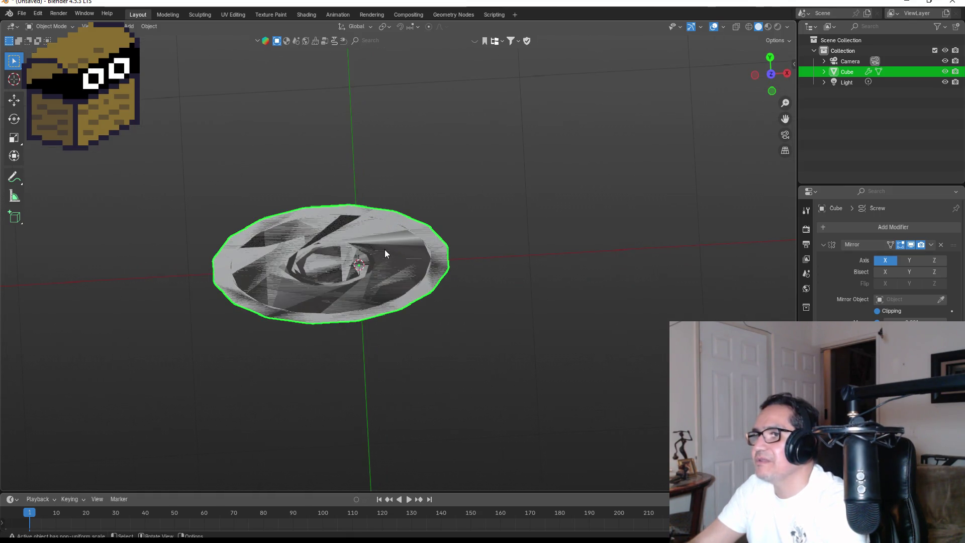
key(Tab)
mouse_move(385, 261)
middle_down()
mouse_move(358, 287)
mouse_move(392, 205)
mouse_move(493, 173)
mouse_move(450, 189)
mouse_move(360, 162)
mouse_move(506, 183)
mouse_move(427, 284)
middle_up()
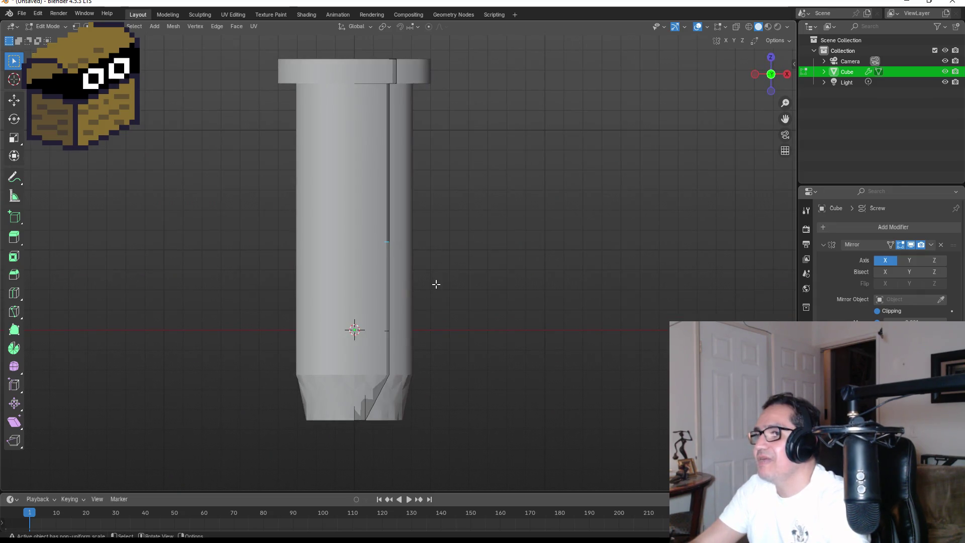
scroll(466, 306, down, 2)
scroll(885, 261, down, 2)
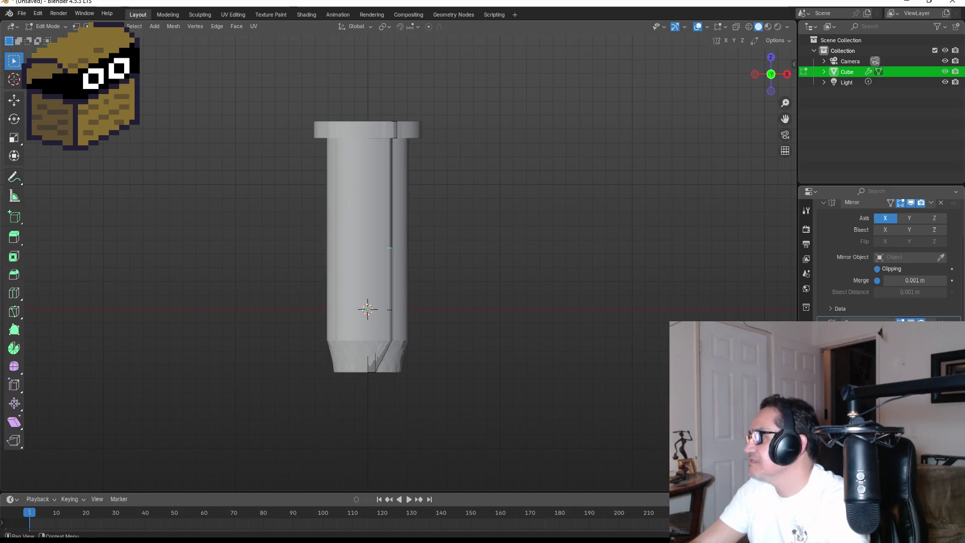
key(Tab)
mouse_move(368, 251)
middle_down()
mouse_move(368, 286)
mouse_move(368, 252)
middle_up()
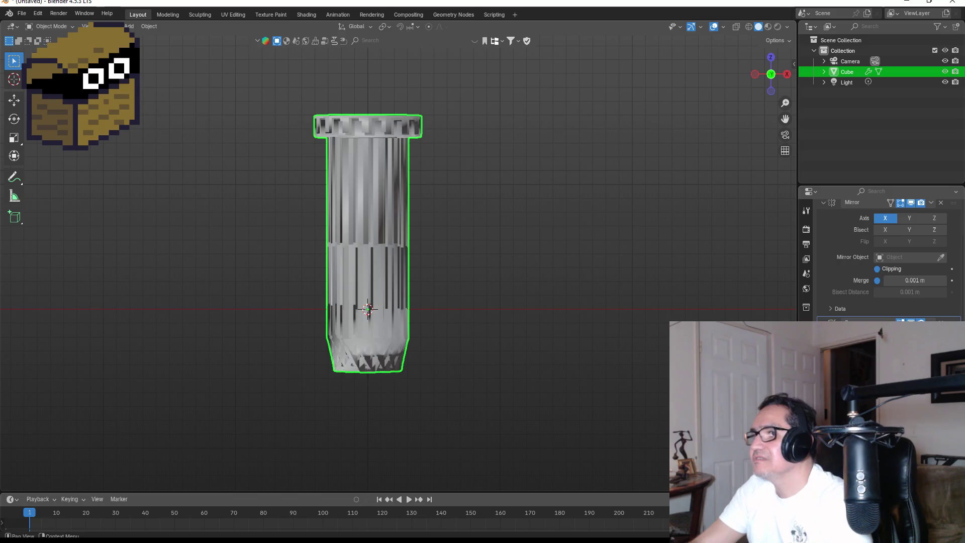
key(KP_1)
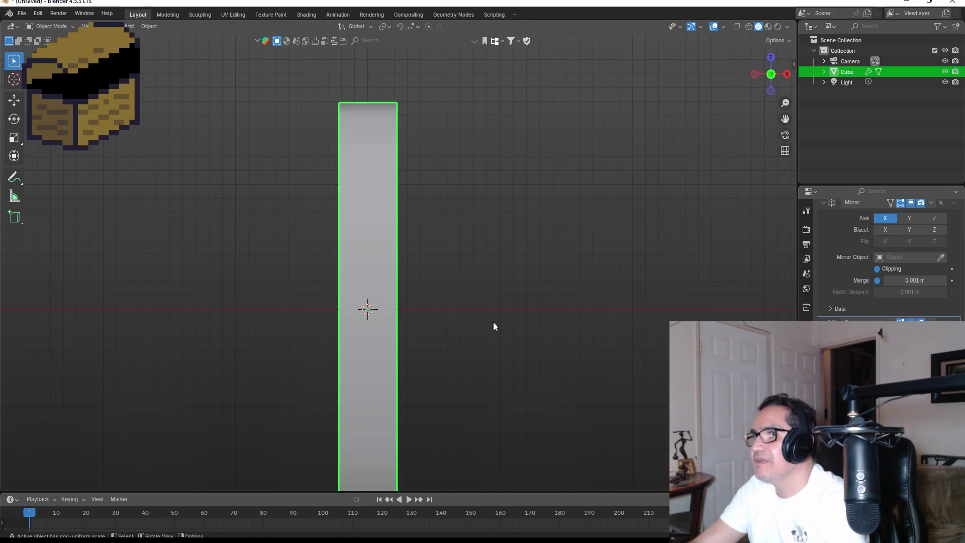
scroll(613, 340, down, 5)
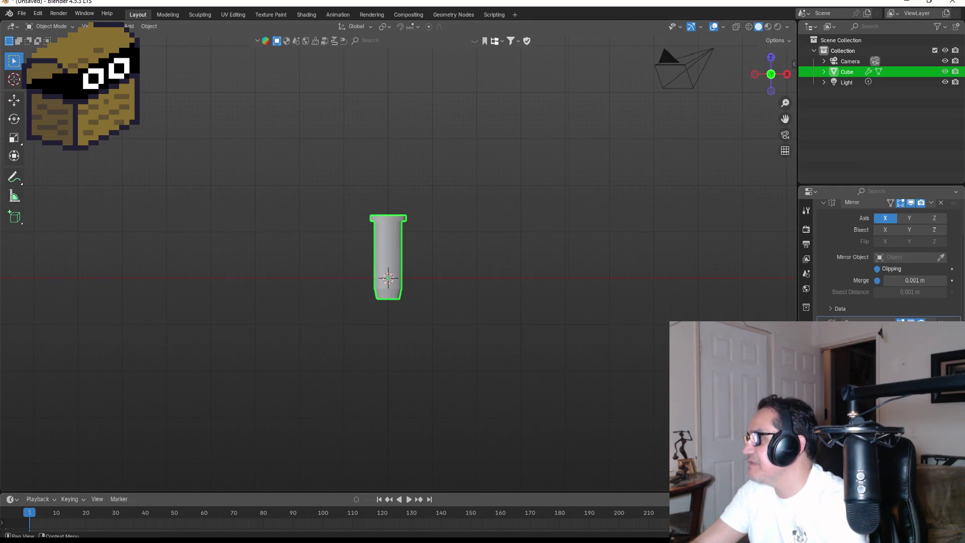
scroll(485, 306, up, 7)
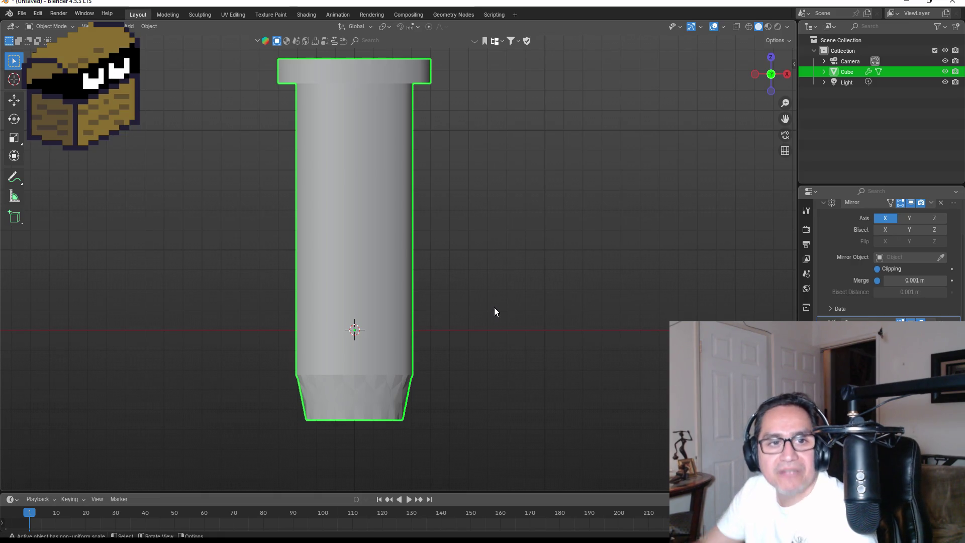
scroll(463, 269, down, 4)
scroll(463, 269, down, 1)
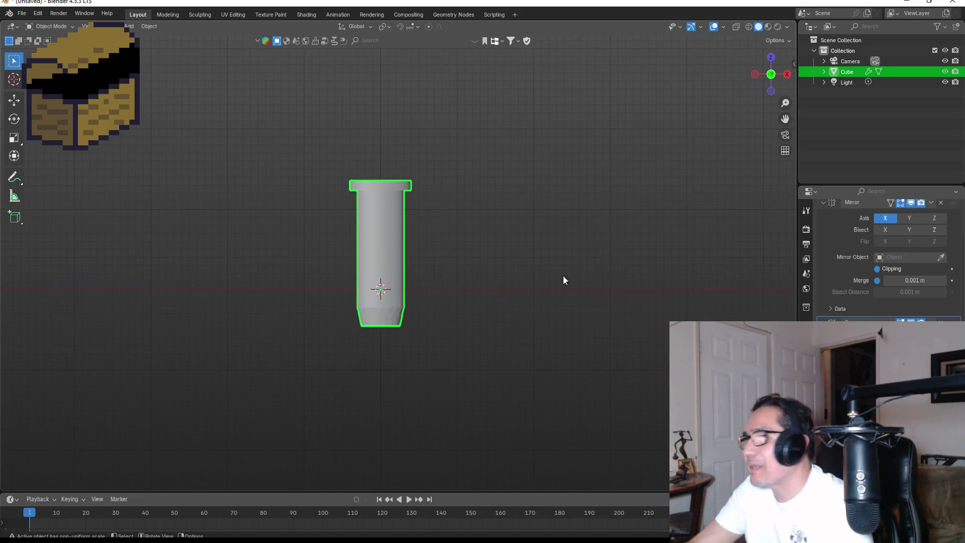
scroll(855, 241, up, 2)
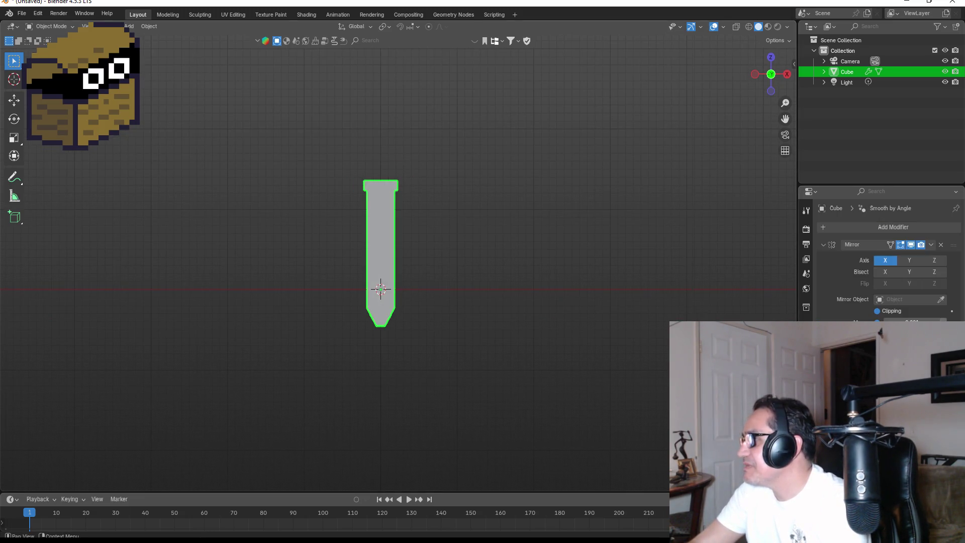
Add a Curve modifier to the hilt and orbit around to inspect it.
click(887, 228)
click(888, 227)
text(cu)
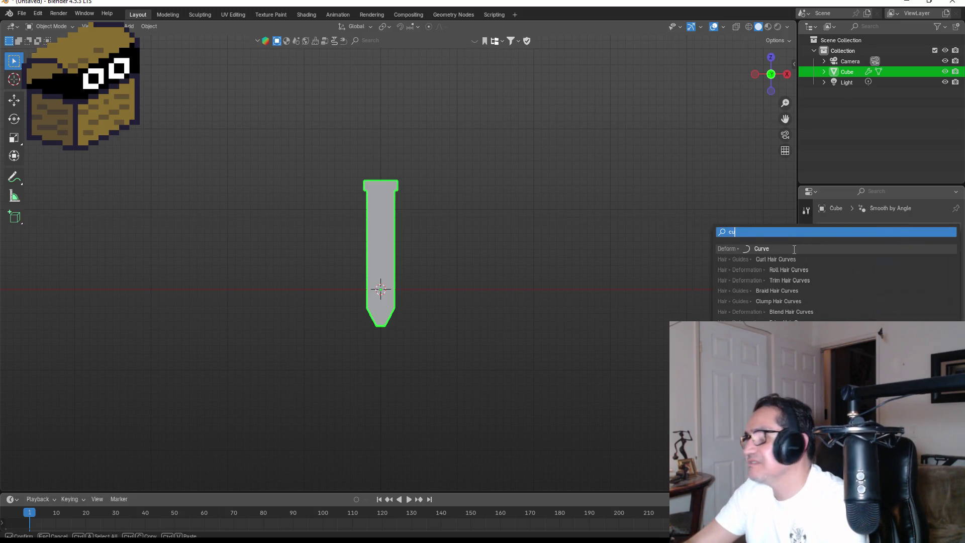
click(794, 249)
scroll(372, 258, up, 5)
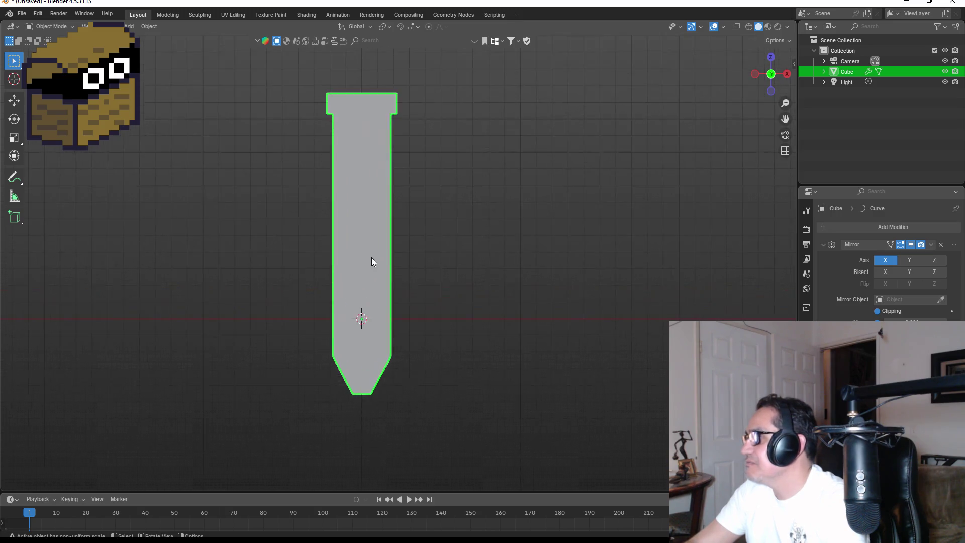
middle_drag(479, 205, 404, 239)
mouse_move(412, 316)
middle_down()
mouse_move(458, 294)
mouse_move(446, 281)
middle_up()
scroll(447, 281, down, 3)
Check the hilt in edit mode, return to object mode, and bring up the Add menu.
key(Tab)
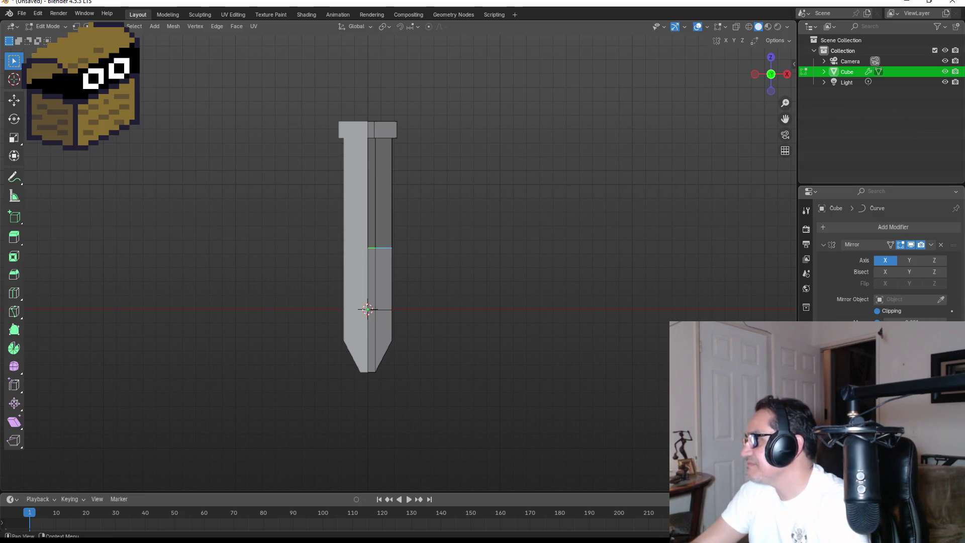
click(941, 299)
click(849, 71)
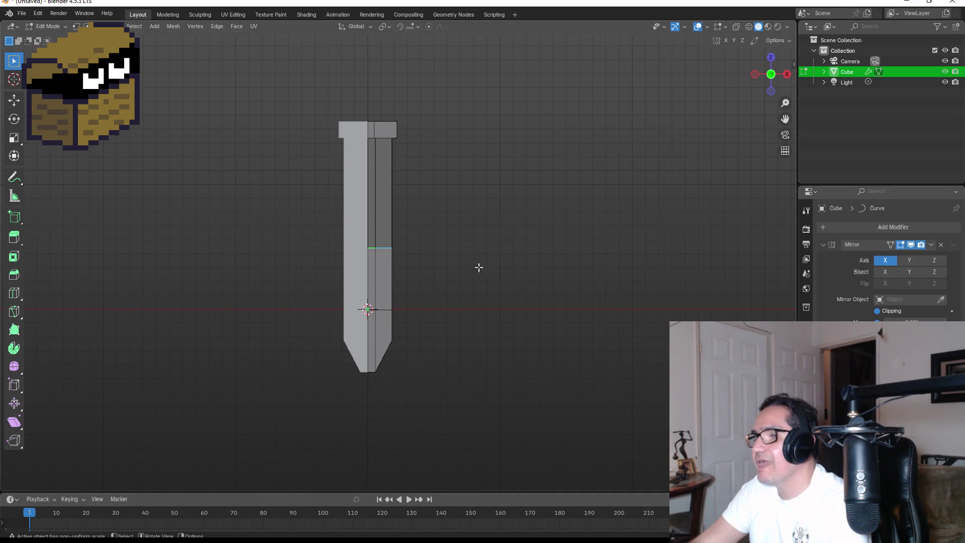
mouse_move(468, 256)
middle_down()
mouse_move(459, 250)
mouse_move(421, 276)
middle_up()
key(KP_1)
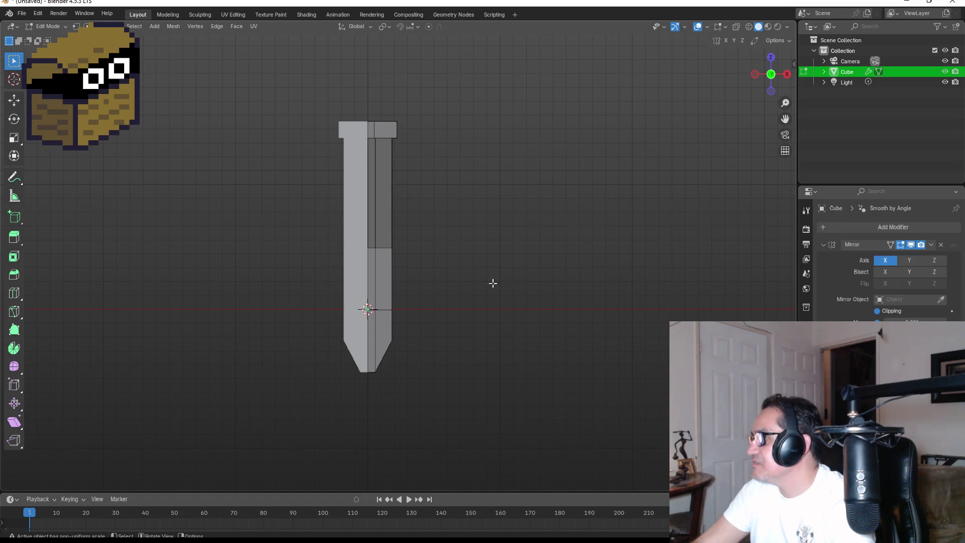
right_click(491, 262)
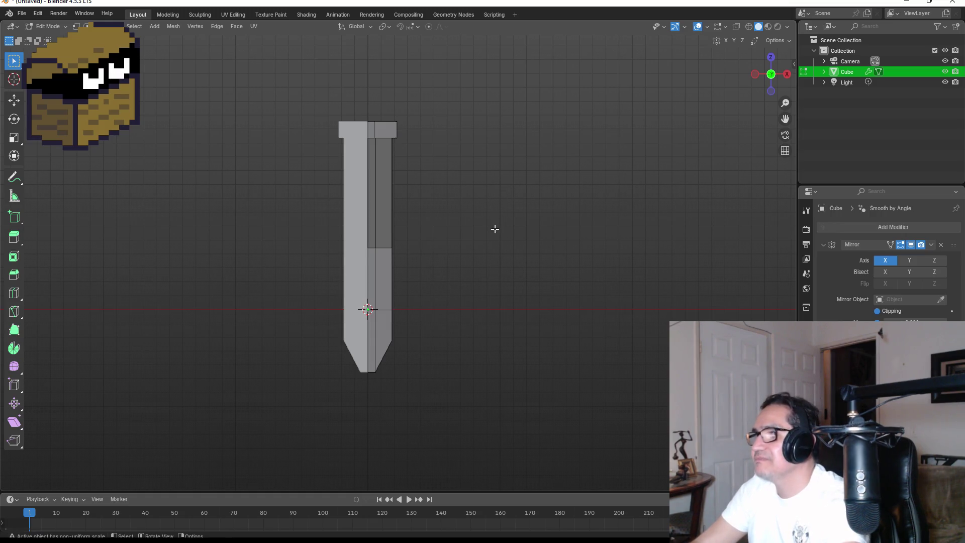
key(Tab)
key(shift+a)
mouse_move(470, 281)
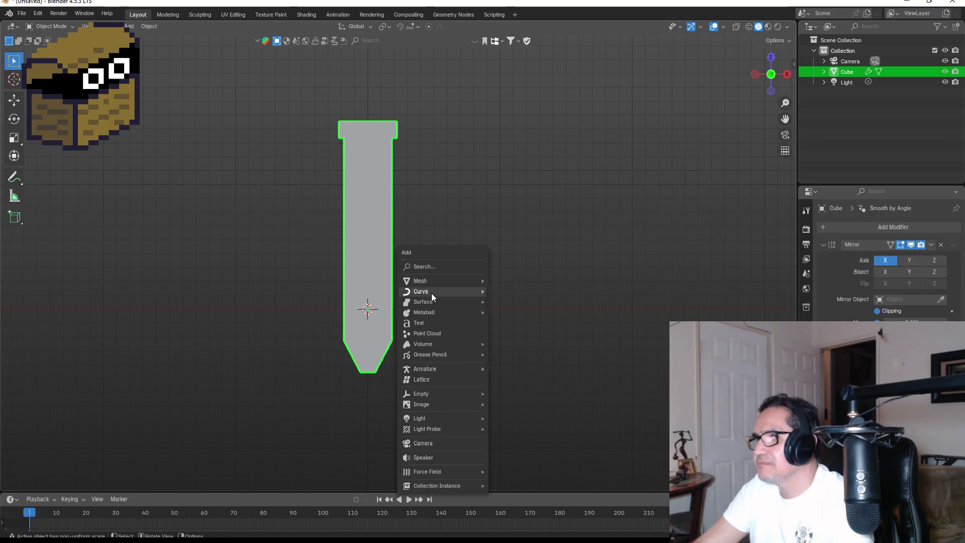
Add a Curve > Bézier object and look down at it in perspective.
mouse_move(431, 292)
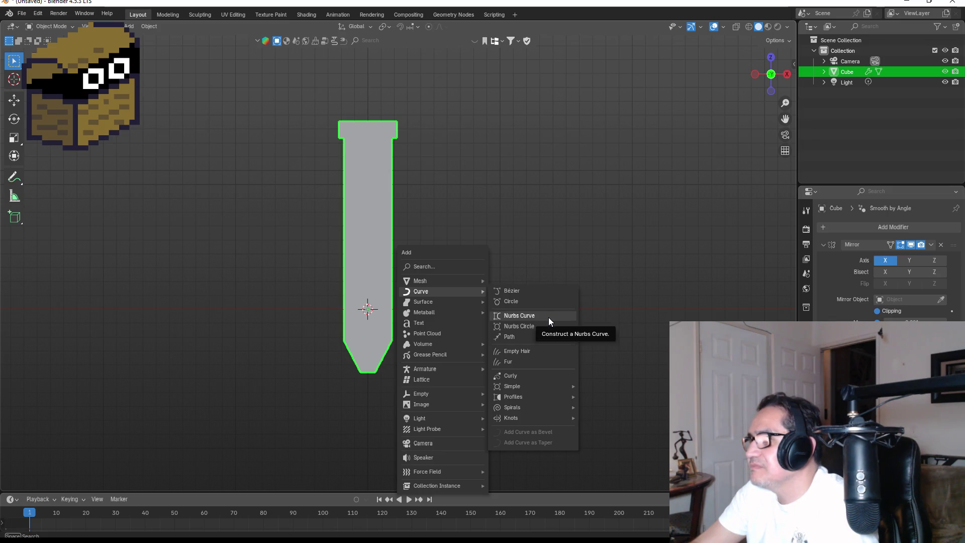
click(541, 291)
mouse_move(593, 197)
middle_down()
mouse_move(503, 293)
mouse_move(500, 313)
mouse_move(489, 269)
mouse_move(550, 272)
mouse_move(615, 204)
middle_up()
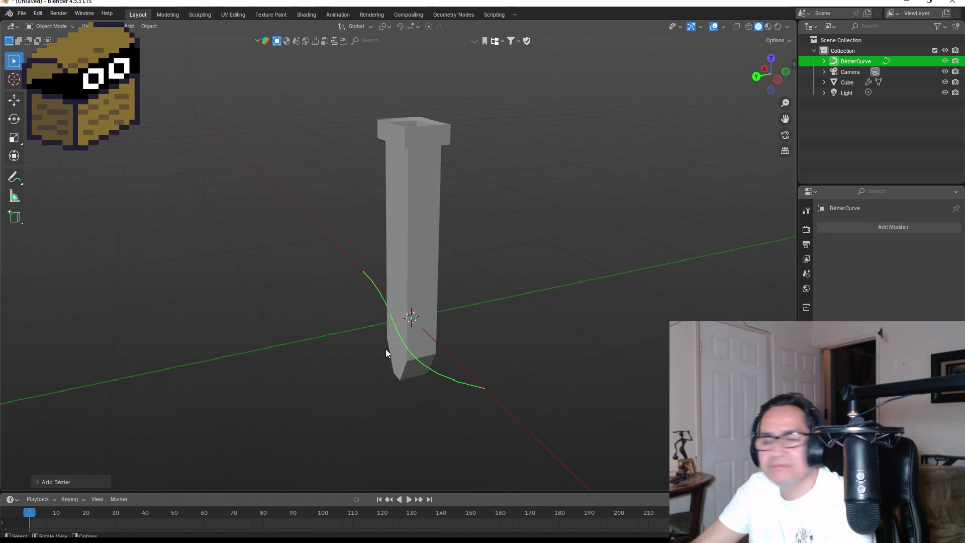
Move the Bézier curve to the left of the hilt, sliding it along X in top view.
key(g)
click(279, 341)
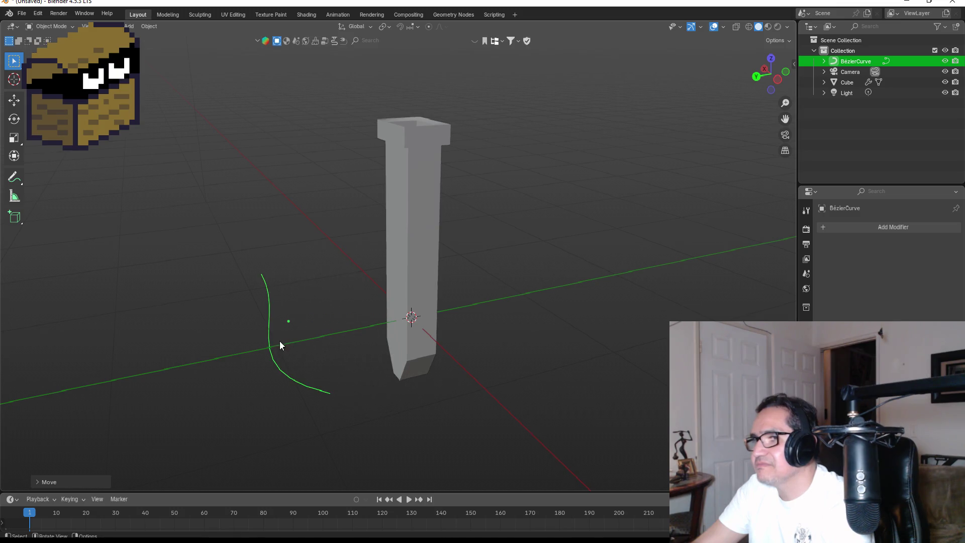
key(KP_3)
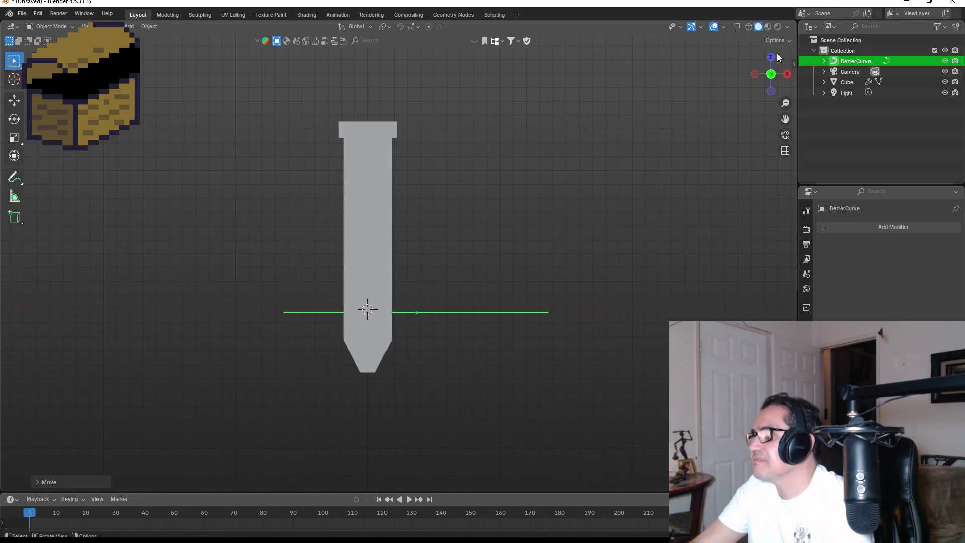
click(765, 64)
click(770, 61)
key(g)
key(x)
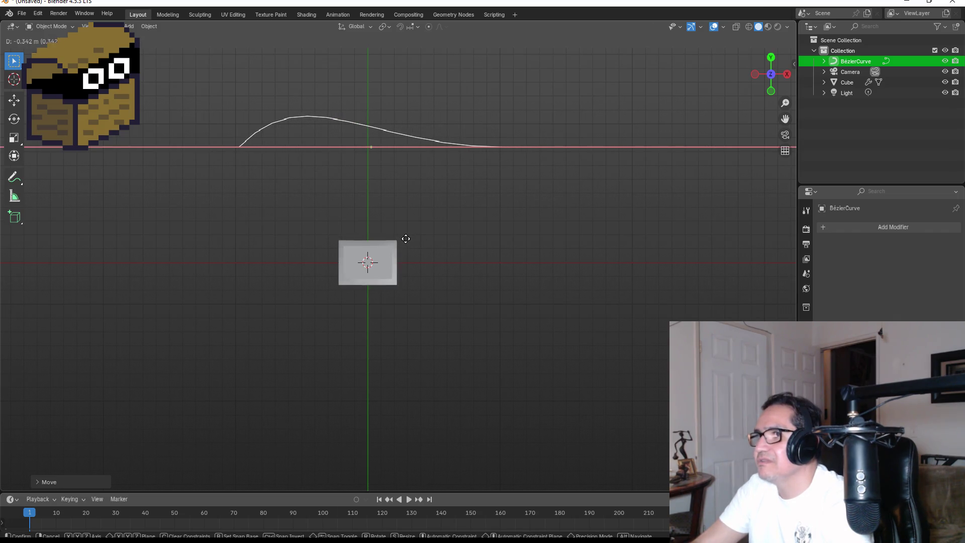
click(407, 241)
click(771, 91)
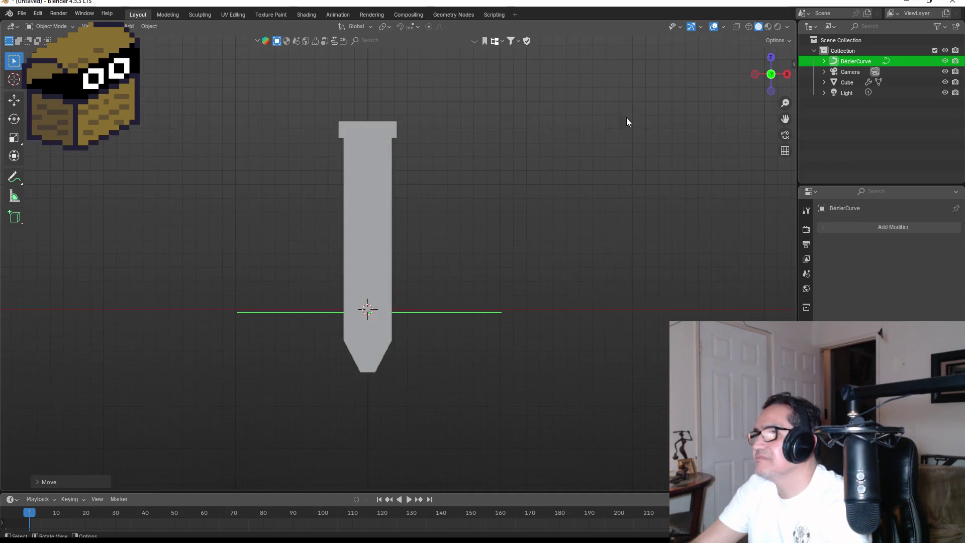
Rotate the curve exactly 90° so it stands upright, then view it from the right side.
key(r)
click(431, 366)
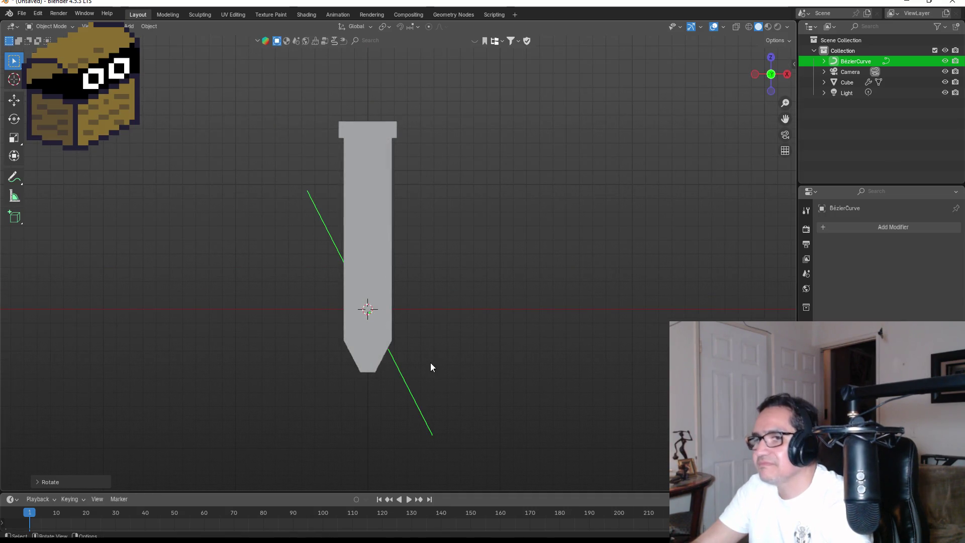
click(67, 482)
click(157, 431)
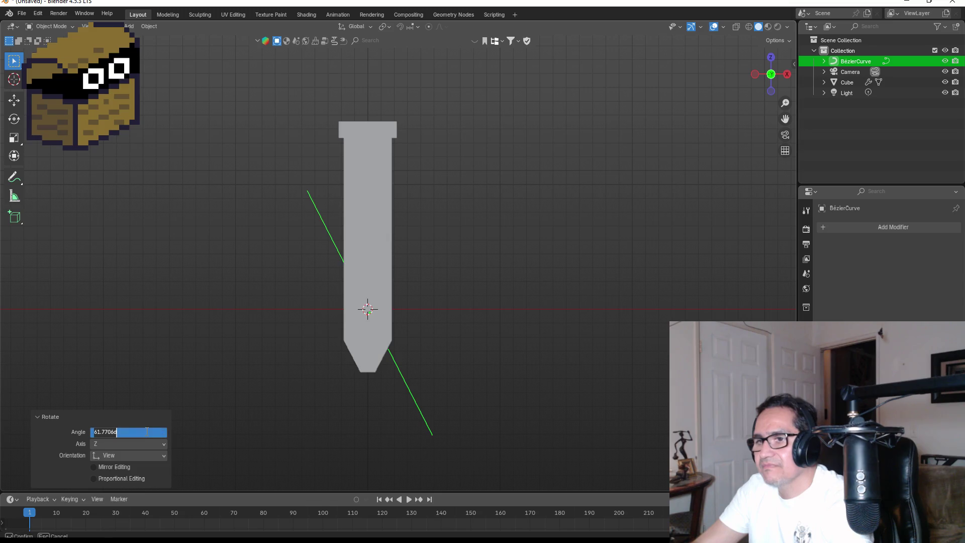
text(90)
key(Return)
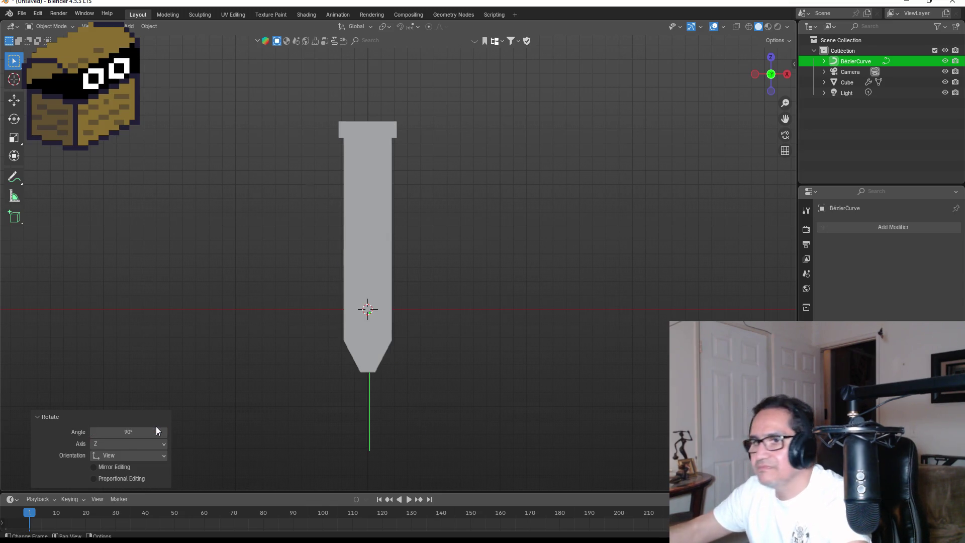
key(KP_3)
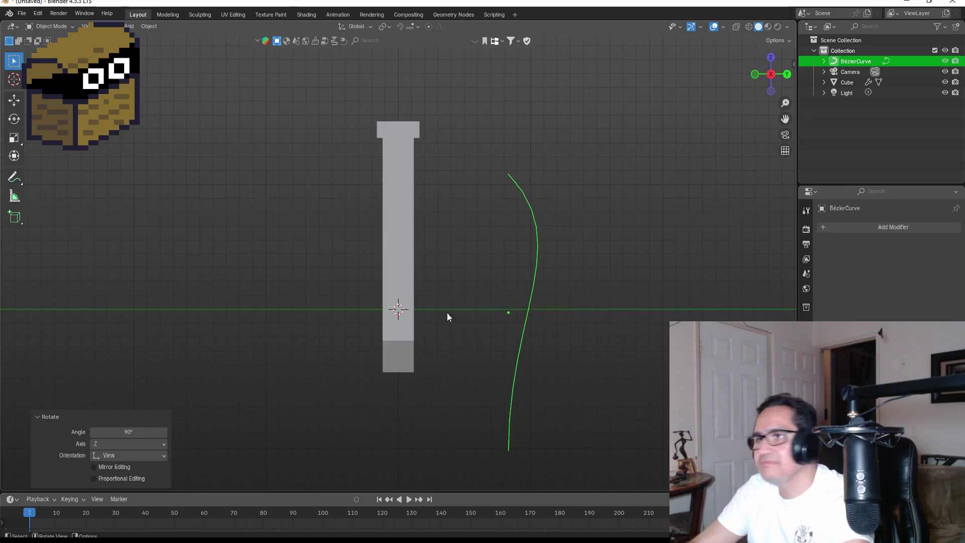
Move the curve up beside the hilt and reposition its lower and top handles into an outward arc.
click(536, 284)
mouse_move(536, 281)
mouse_down()
mouse_move(552, 140)
mouse_move(560, 140)
mouse_up()
scroll(586, 188, down, 4)
key(Tab)
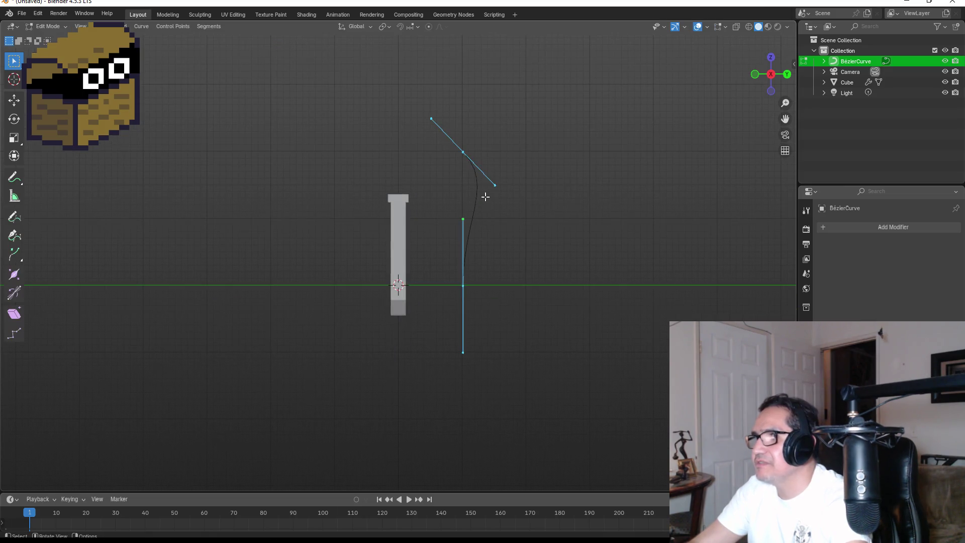
scroll(485, 197, up, 3)
drag(494, 177, 536, 212)
key(g)
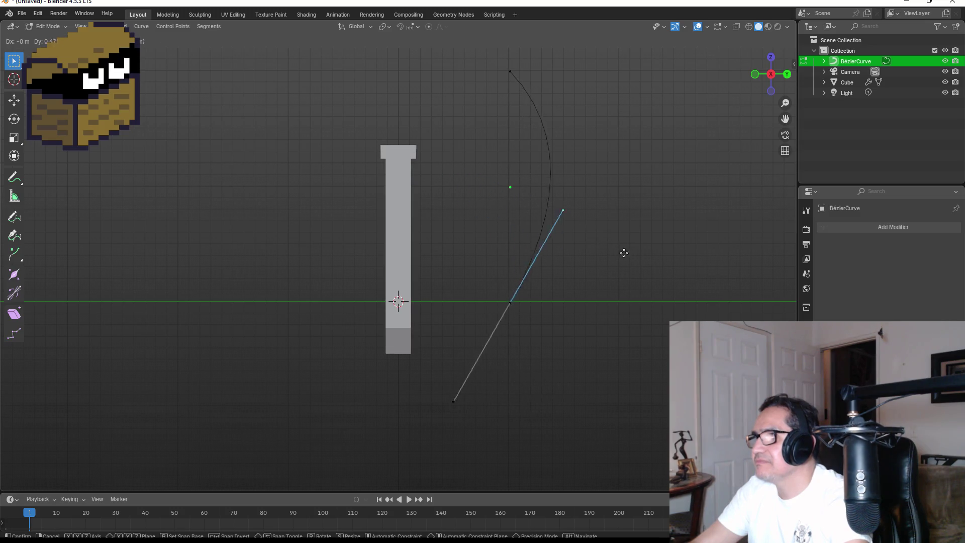
click(641, 270)
drag(472, 52, 562, 110)
key(g)
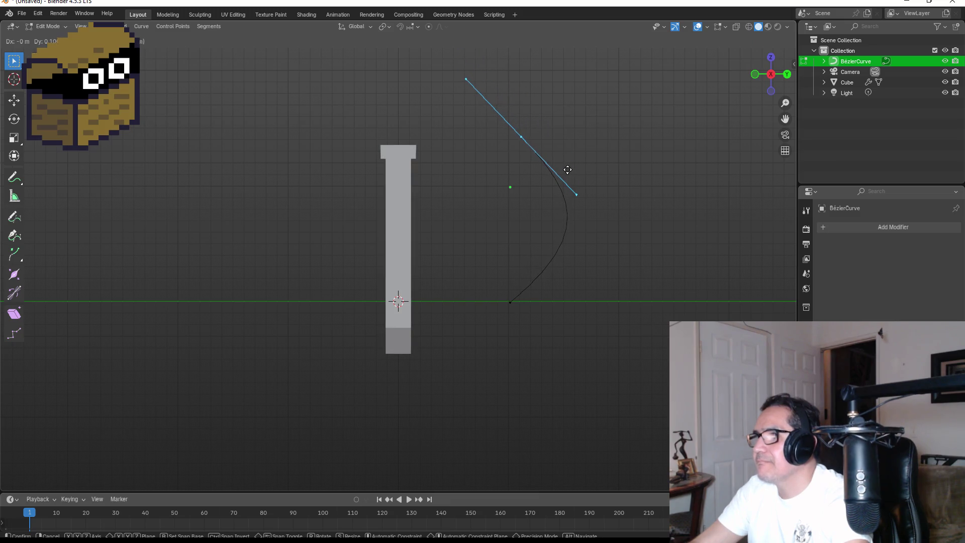
click(567, 169)
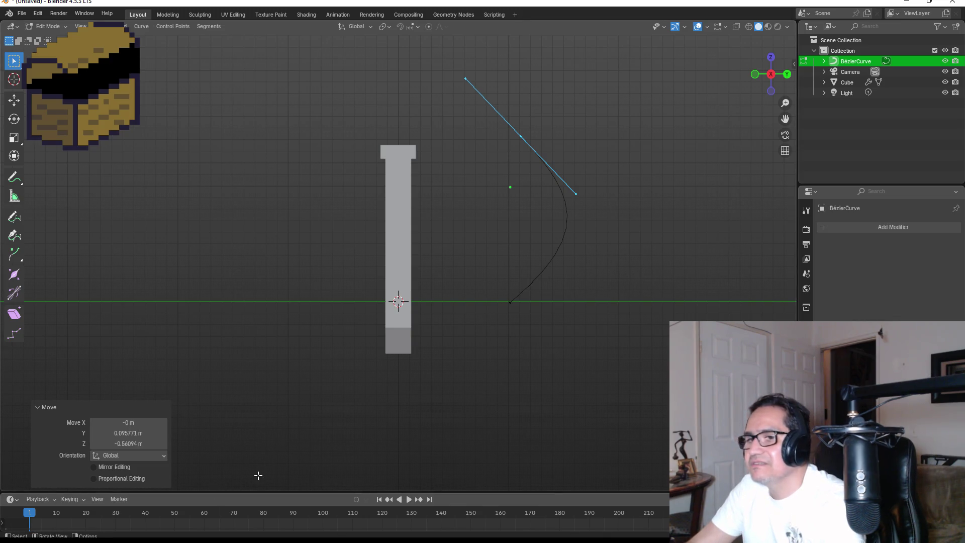
key(Tab)
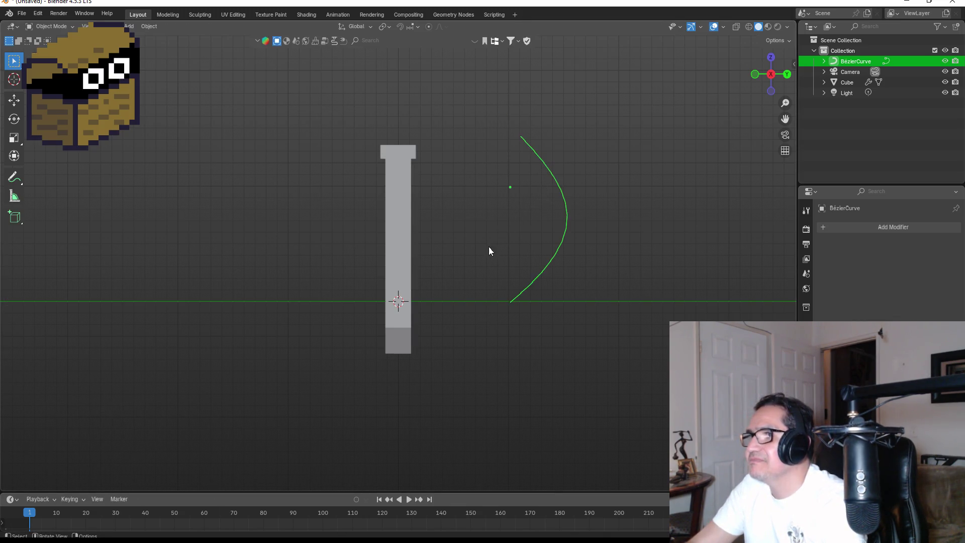
Shift the curve further along Y and add a Mirror modifier to it.
key(g)
key(y)
click(657, 310)
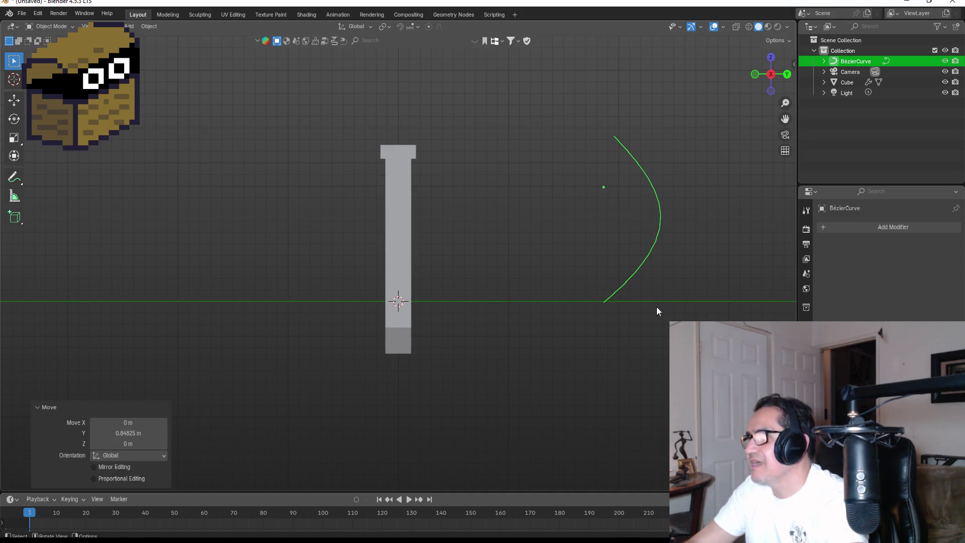
click(904, 227)
text(m)
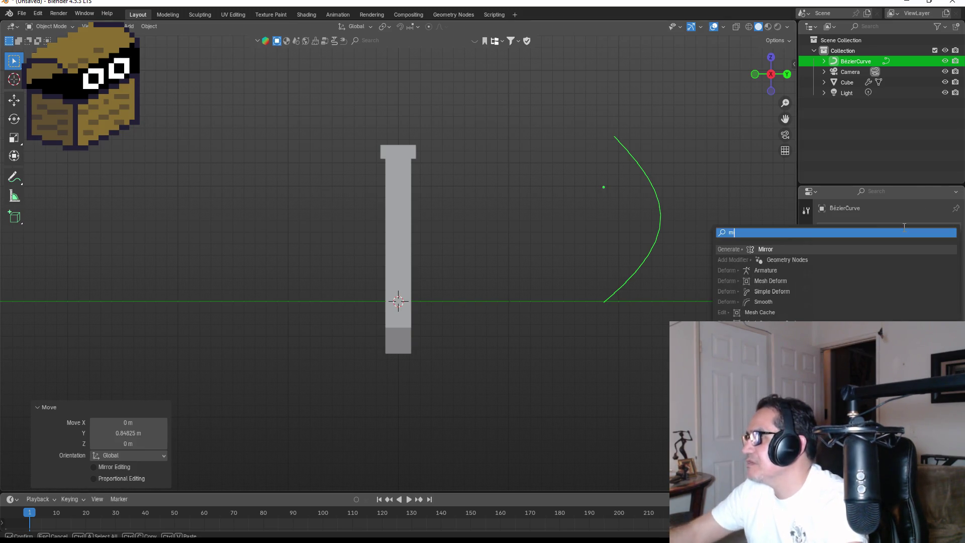
click(818, 250)
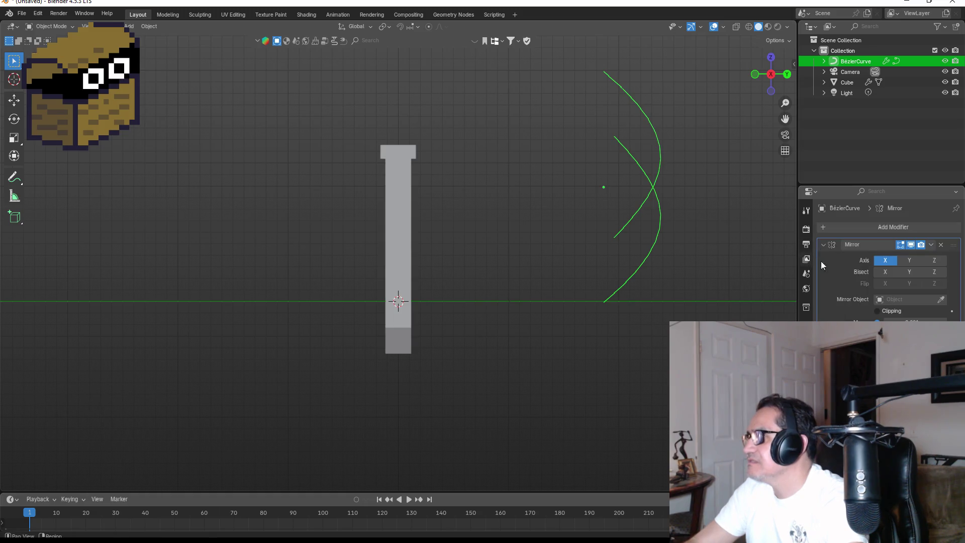
Set the Mirror modifier to the Y axis only, forming a pointed lens outline.
click(910, 261)
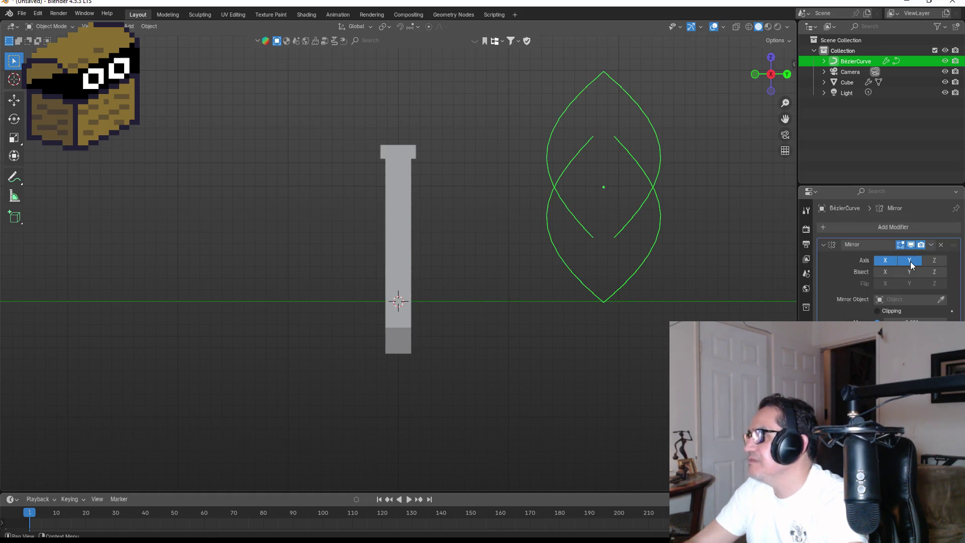
click(886, 261)
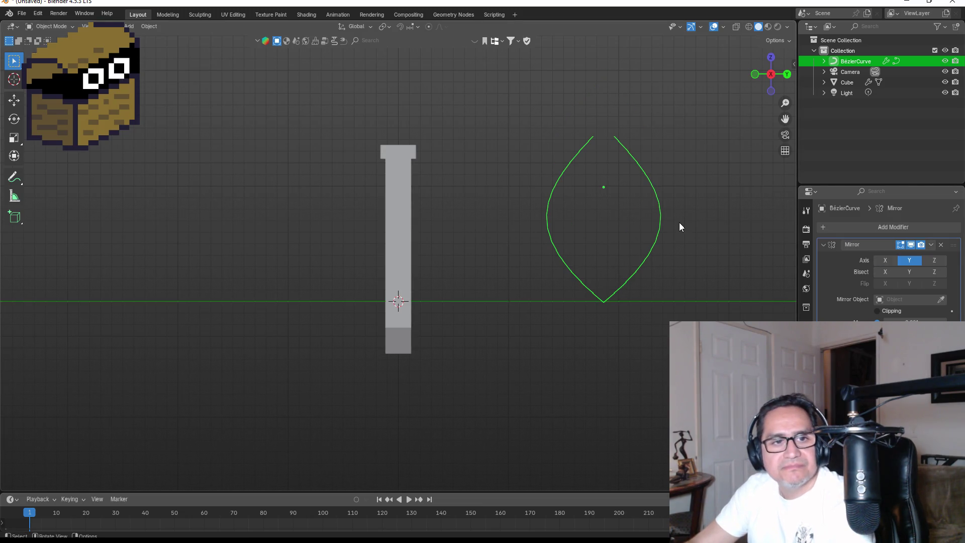
shift+middle_drag(713, 230, 590, 232)
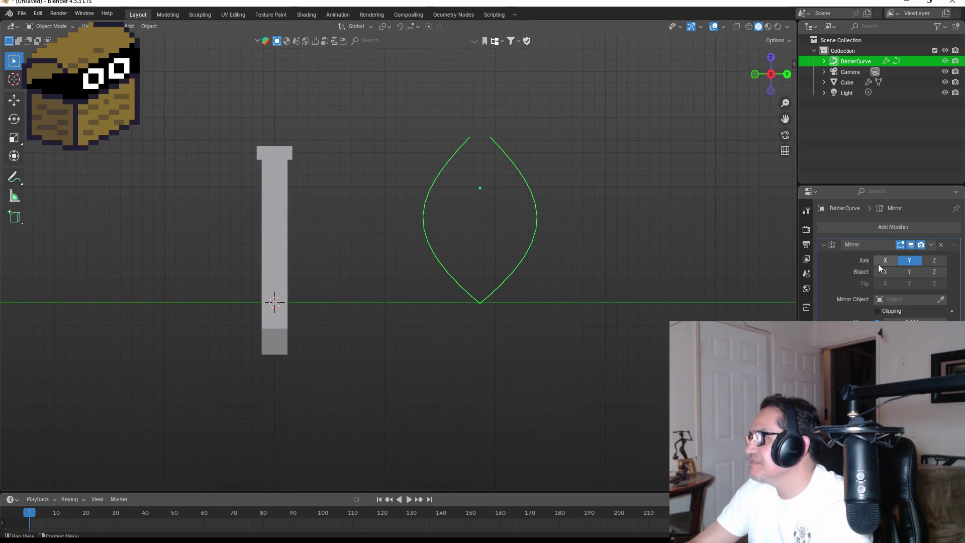
click(879, 228)
text(sc)
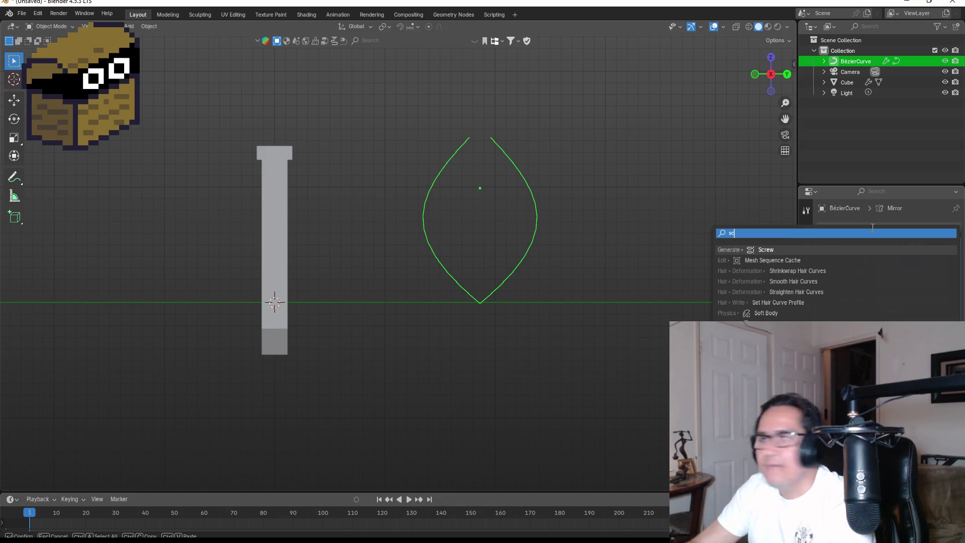
Add a Screw modifier to the curve and delete its Mirror modifier.
click(793, 251)
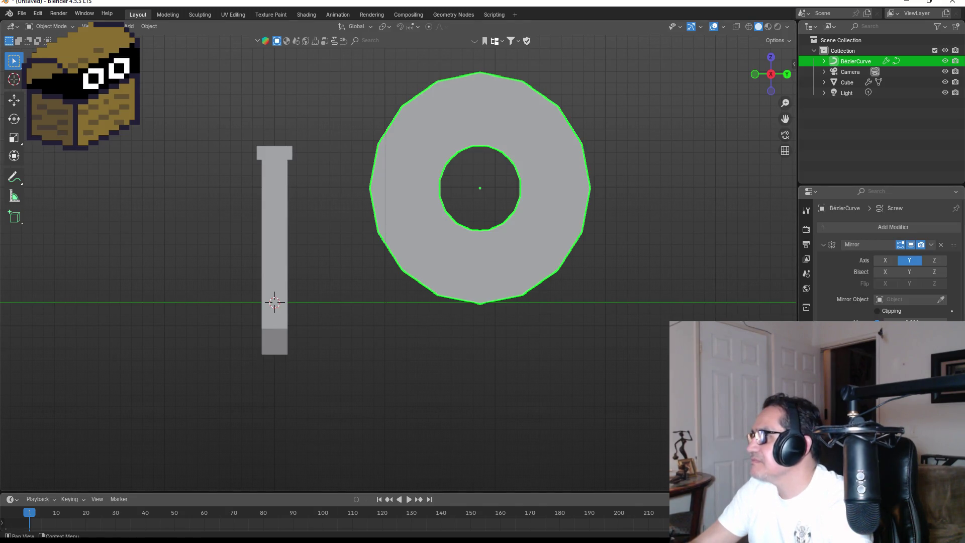
click(940, 245)
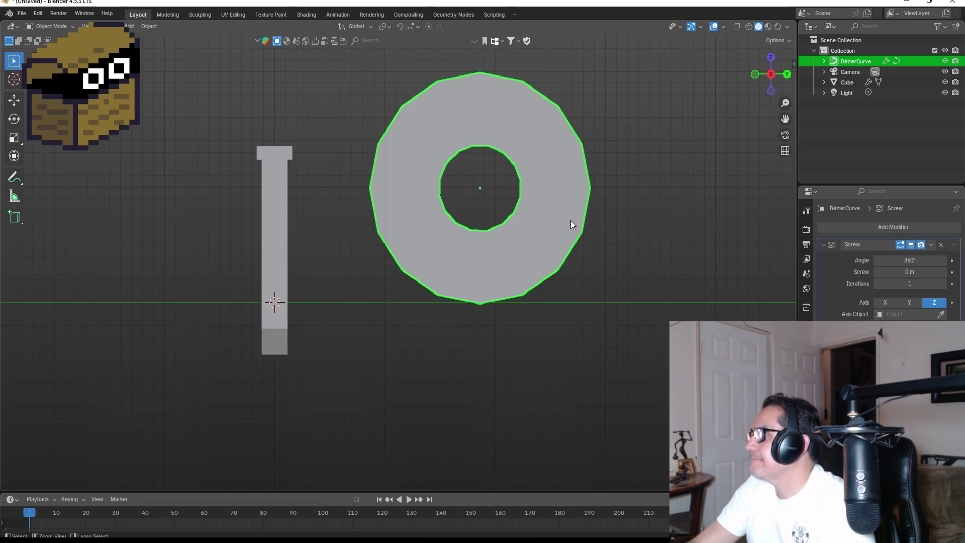
key(ctrl+z)
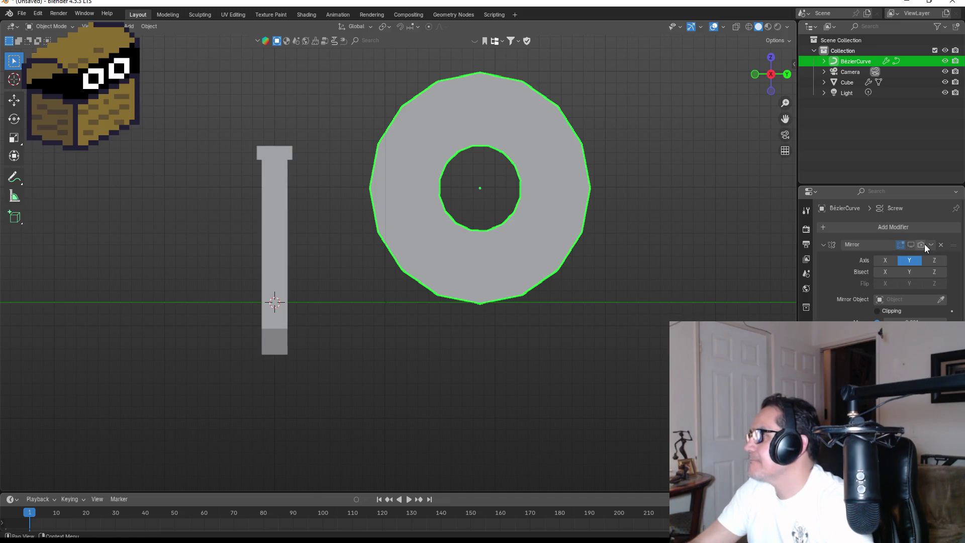
click(941, 245)
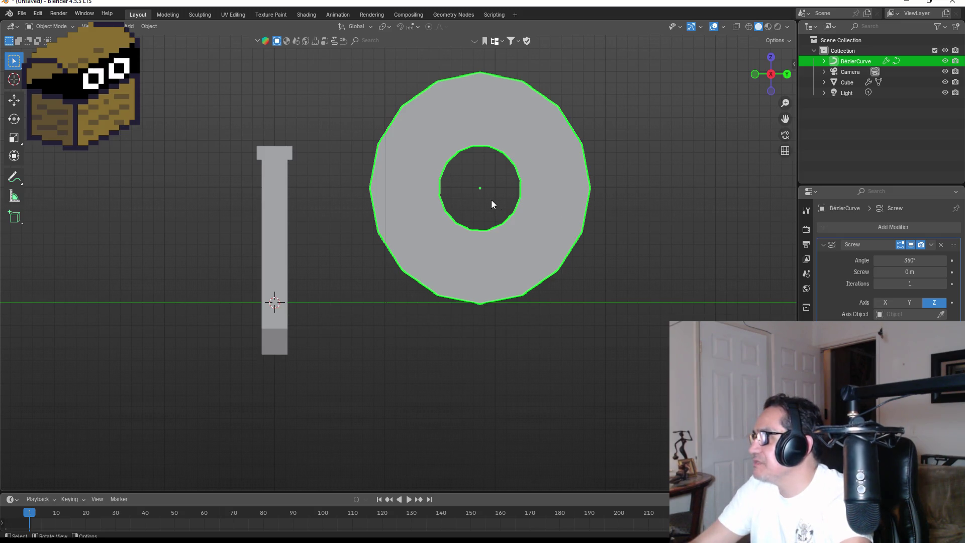
Keep the Screw offset at 0 m and set its axis to X for a lemon-shaped solid.
key(s)
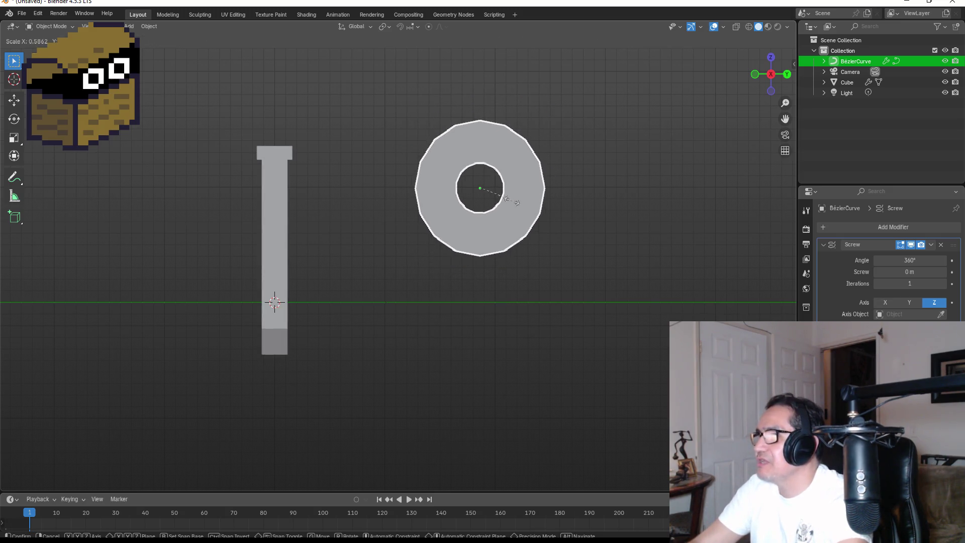
key(Escape)
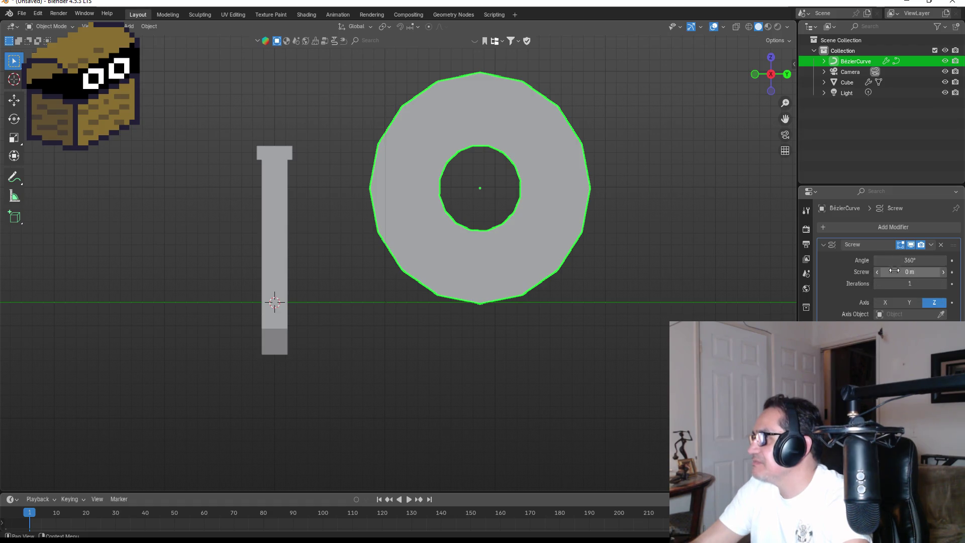
mouse_move(886, 272)
mouse_down()
mouse_move(920, 272)
mouse_move(855, 272)
mouse_up()
key(ctrl+z)
click(892, 302)
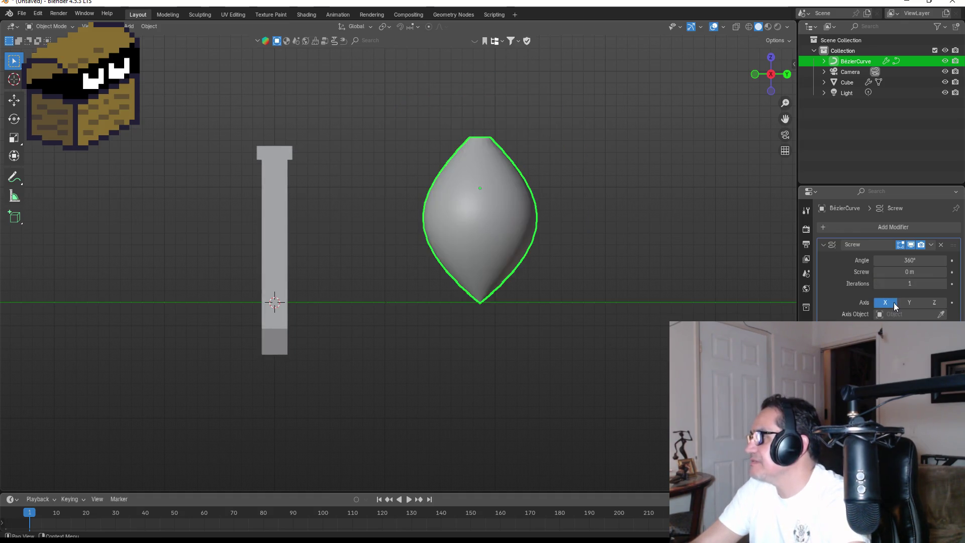
In right-side view, enter edit mode and move the curve's top endpoint.
mouse_move(559, 229)
middle_down()
mouse_move(609, 228)
mouse_move(469, 228)
mouse_move(478, 233)
middle_up()
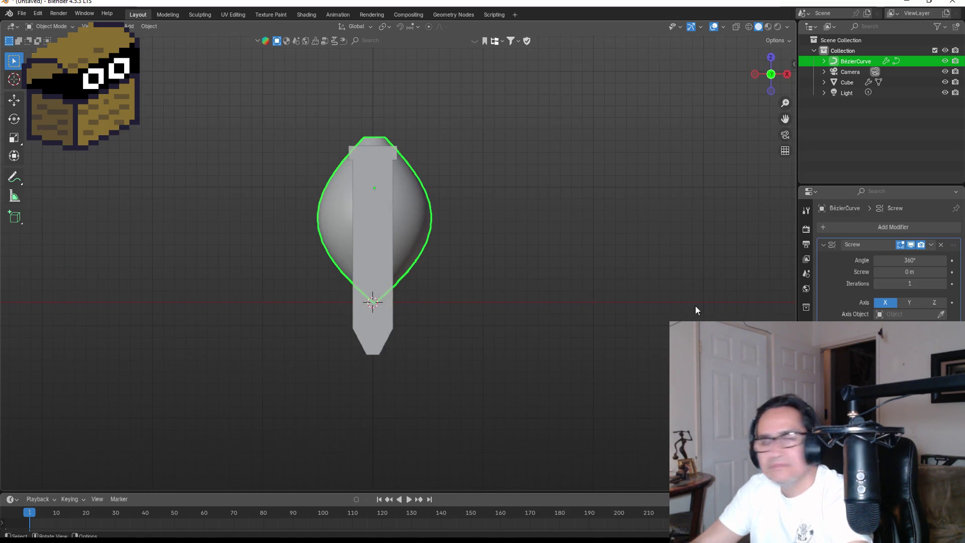
middle_drag(404, 235, 536, 232)
key(KP_3)
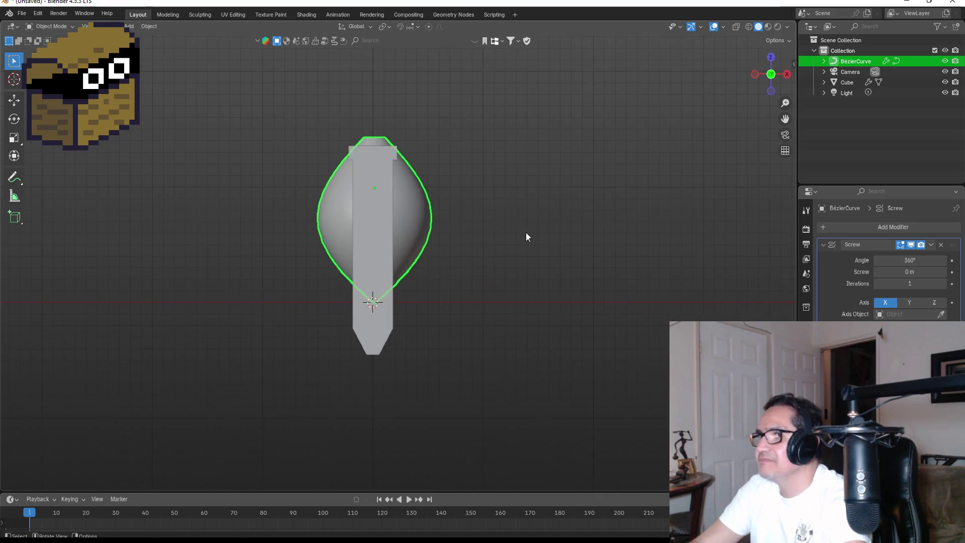
scroll(518, 244, up, 3)
key(Tab)
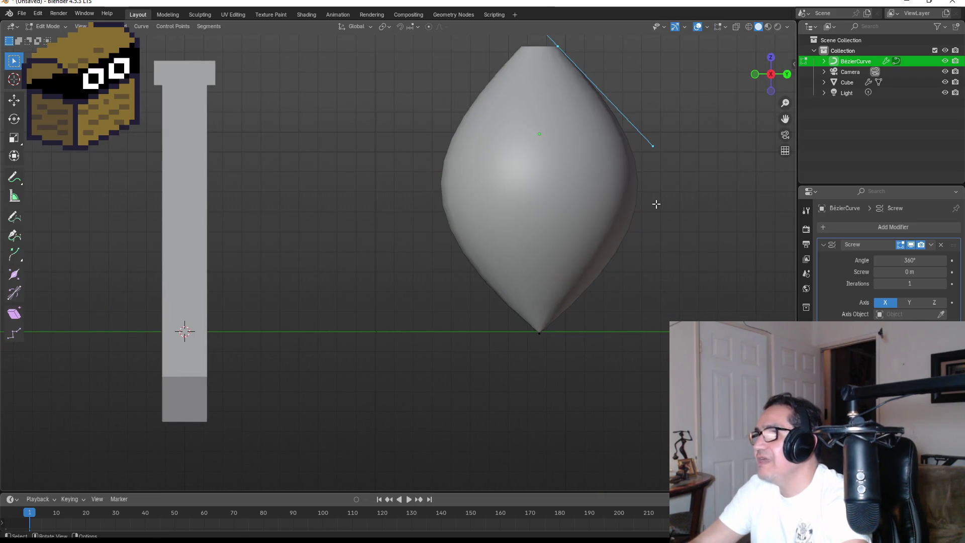
drag(651, 138, 684, 174)
key(g)
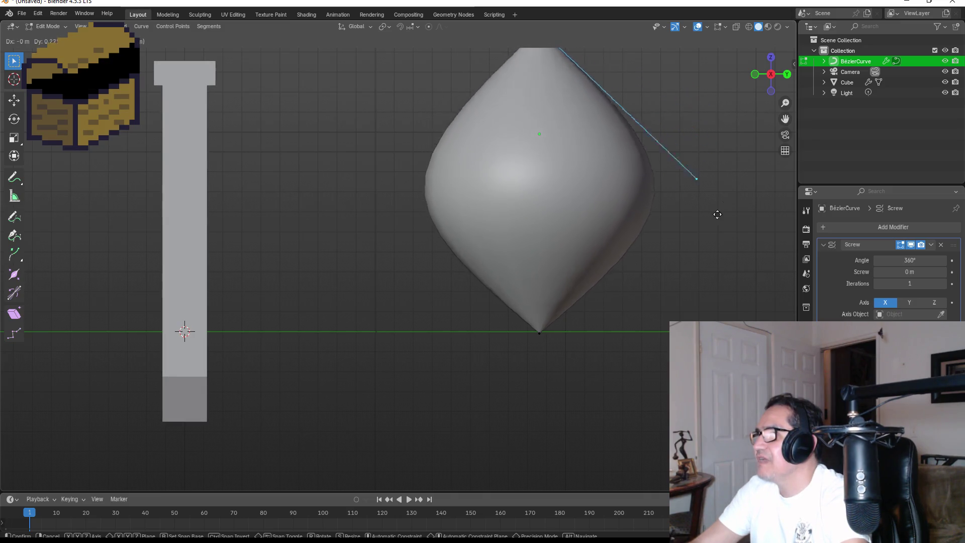
click(731, 283)
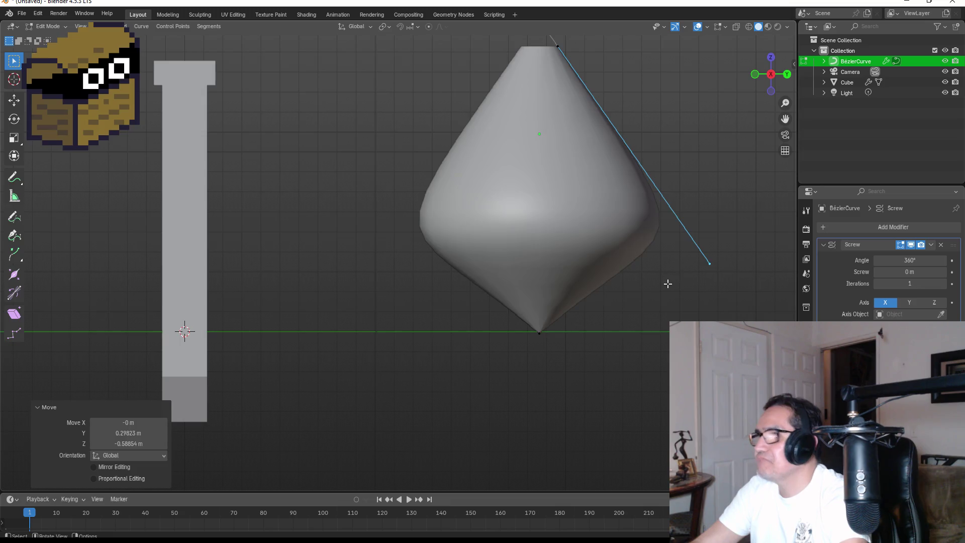
Slide the bottom point along Y and start moving its handle to pinch the neck.
scroll(668, 280, down, 2)
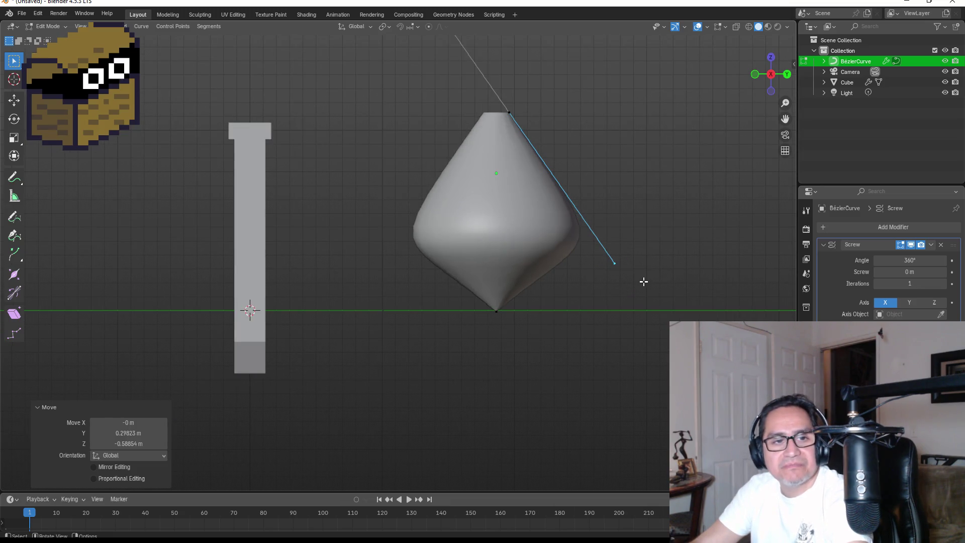
shift+middle_drag(648, 272, 588, 269)
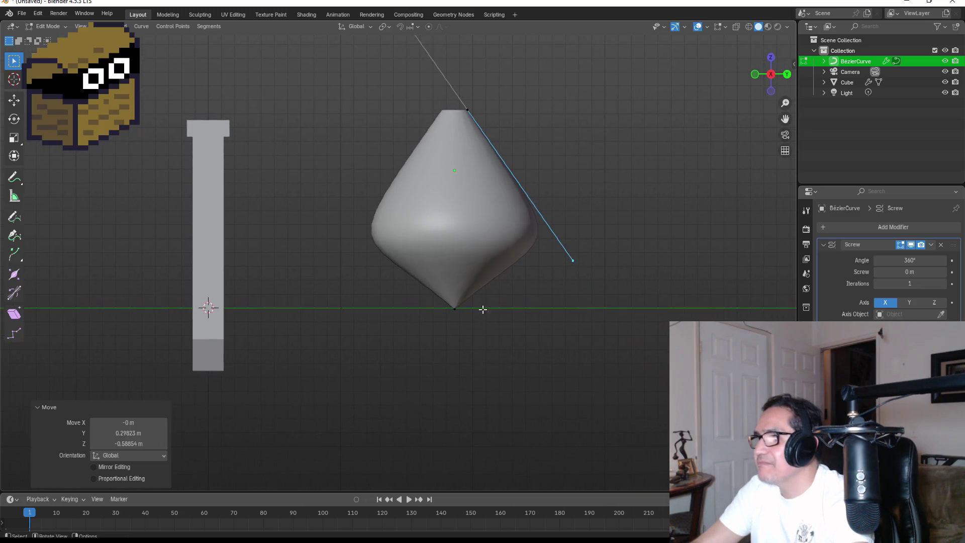
click(455, 309)
key(g)
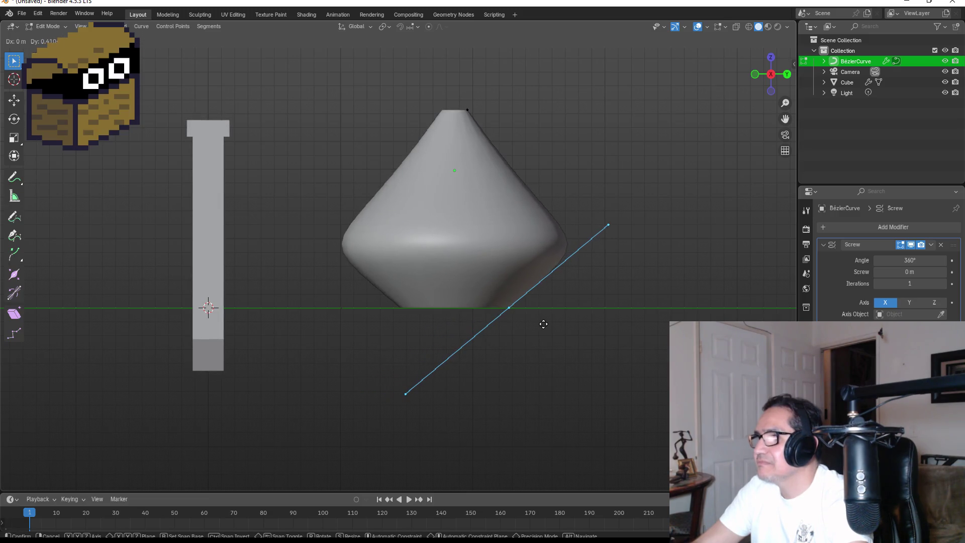
key(y)
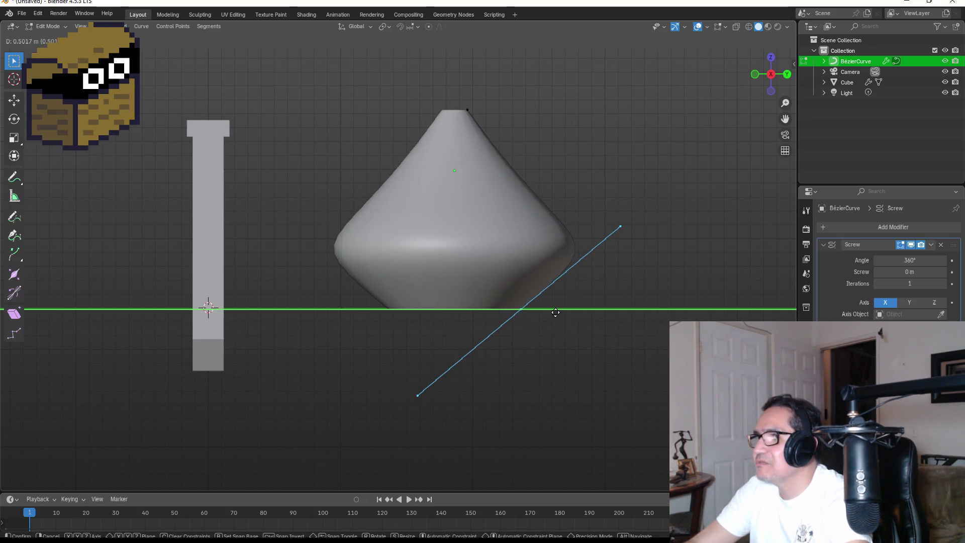
click(556, 312)
drag(605, 209, 674, 260)
key(g)
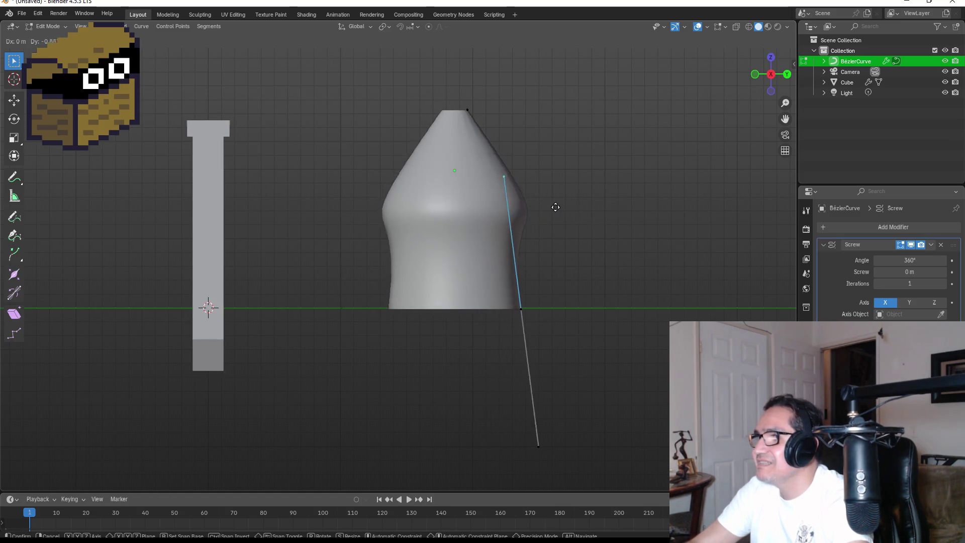
Fix the neck handle, then move the top control point's handle to widen the top of the profile.
click(476, 216)
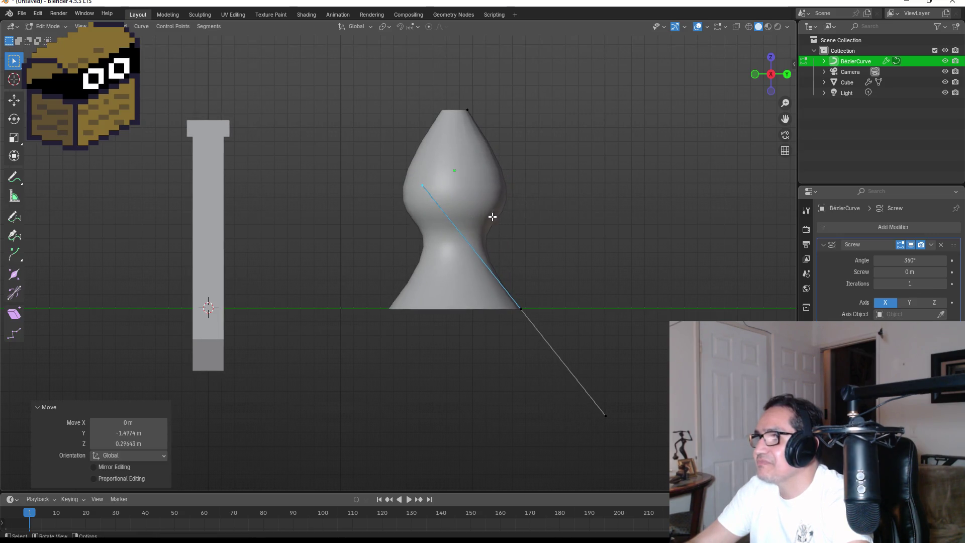
click(576, 174)
drag(455, 95, 499, 129)
key(g)
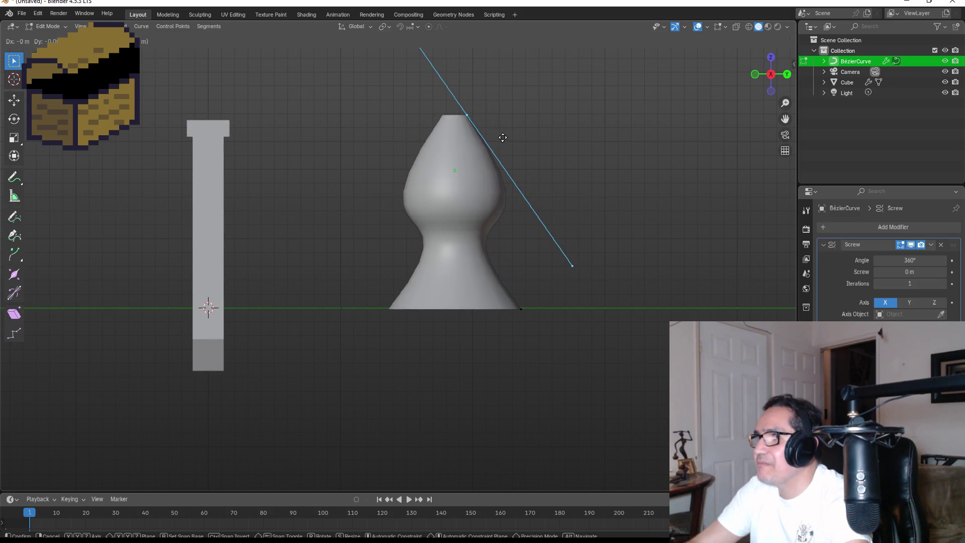
click(503, 137)
middle_drag(602, 130, 537, 203)
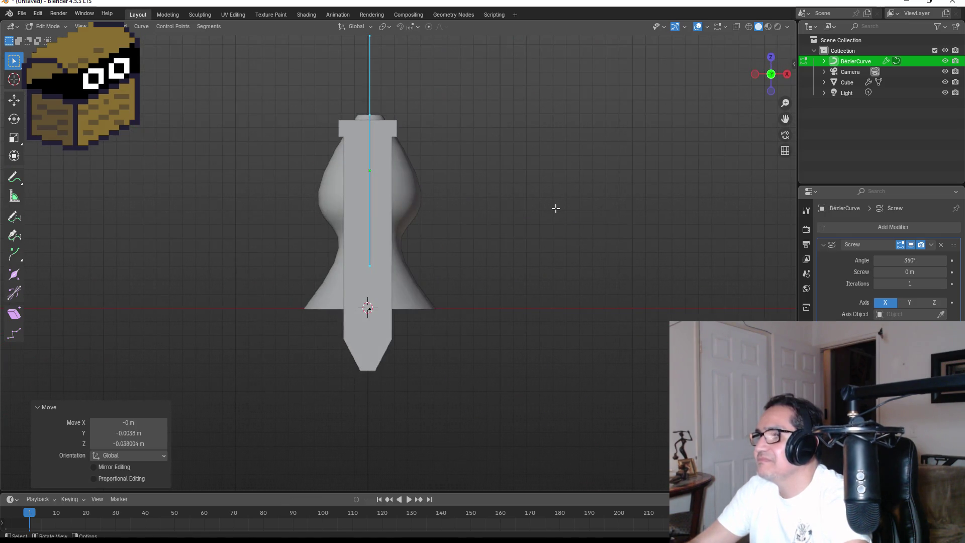
key(KP_3)
key(g)
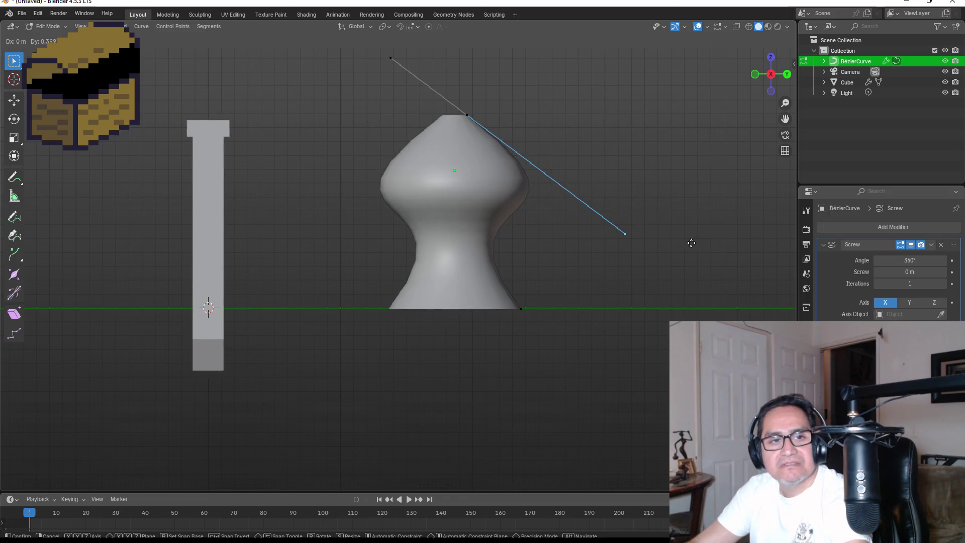
click(691, 242)
Move the bottom control point and rotate its handle to broaden the base.
drag(502, 291, 566, 325)
key(g)
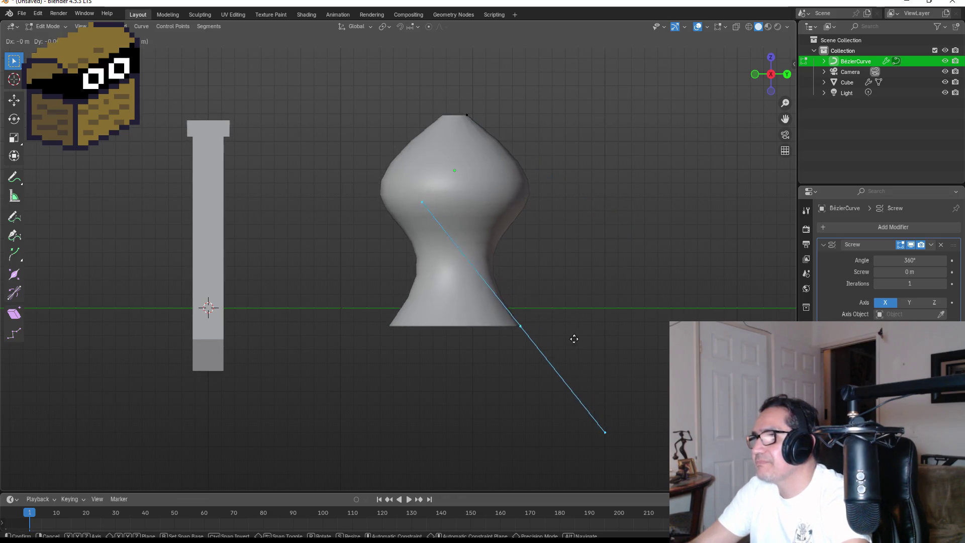
click(563, 322)
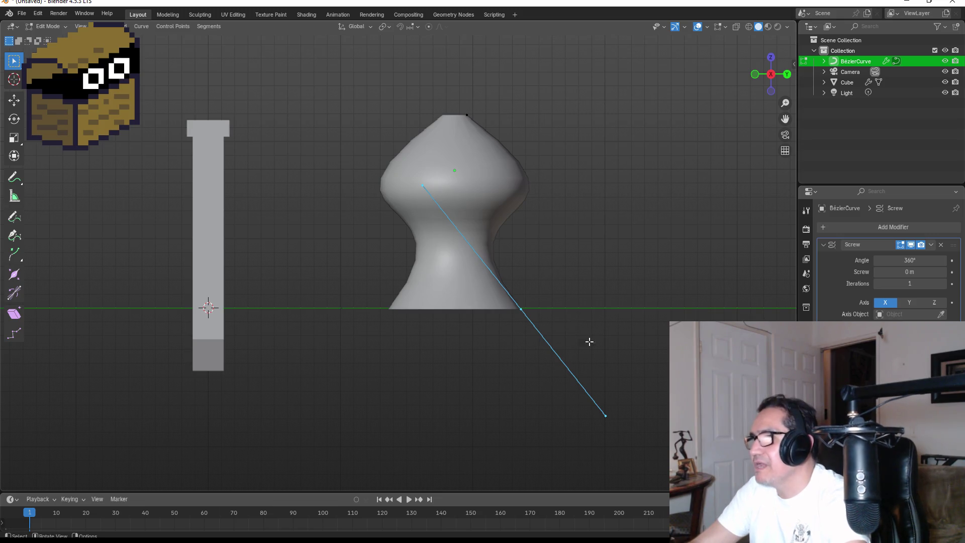
key(r)
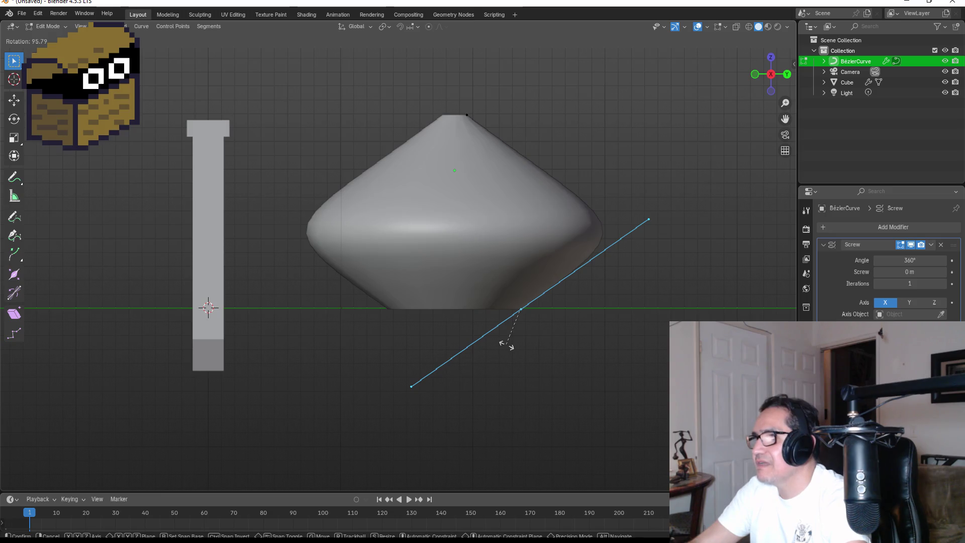
click(508, 344)
mouse_move(610, 125)
middle_down()
mouse_move(609, 146)
mouse_move(495, 180)
mouse_move(689, 194)
middle_up()
key(KP_3)
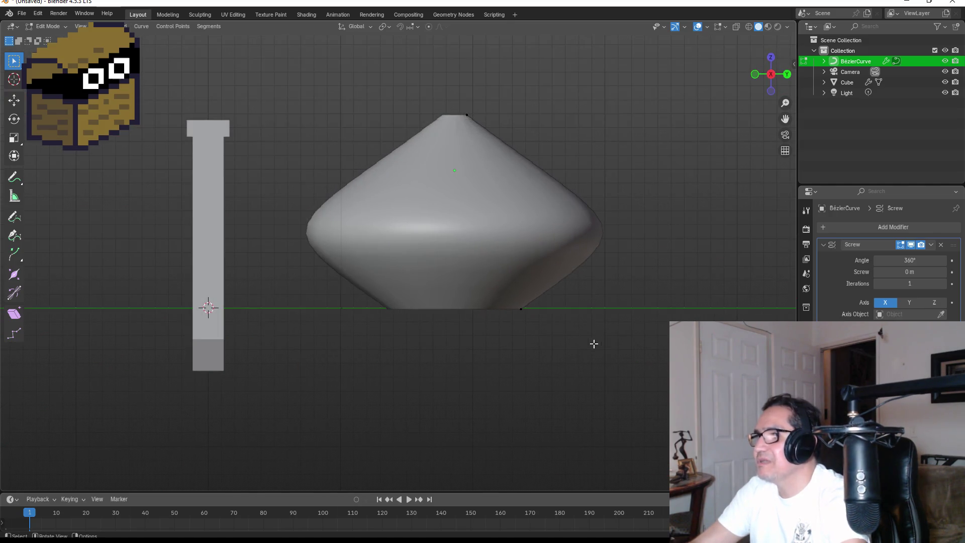
key(r)
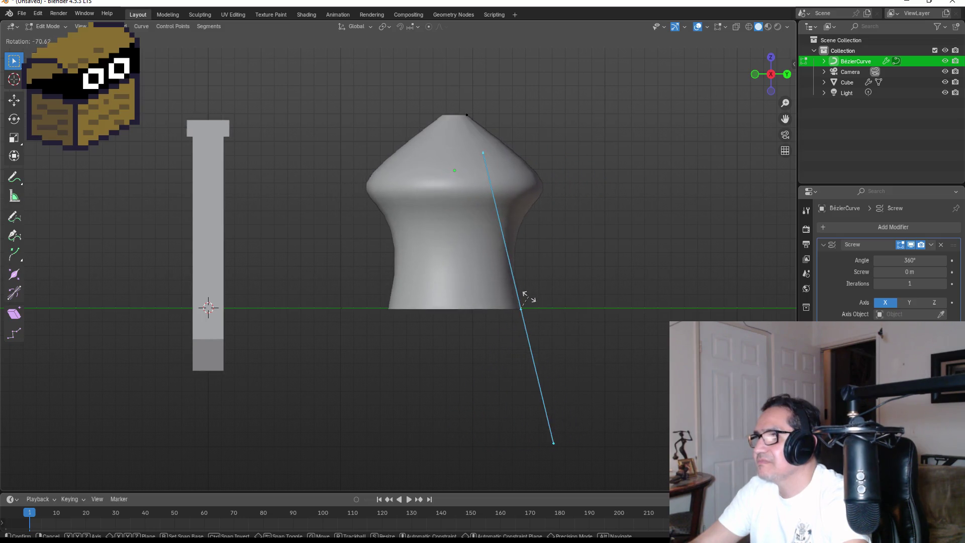
click(532, 298)
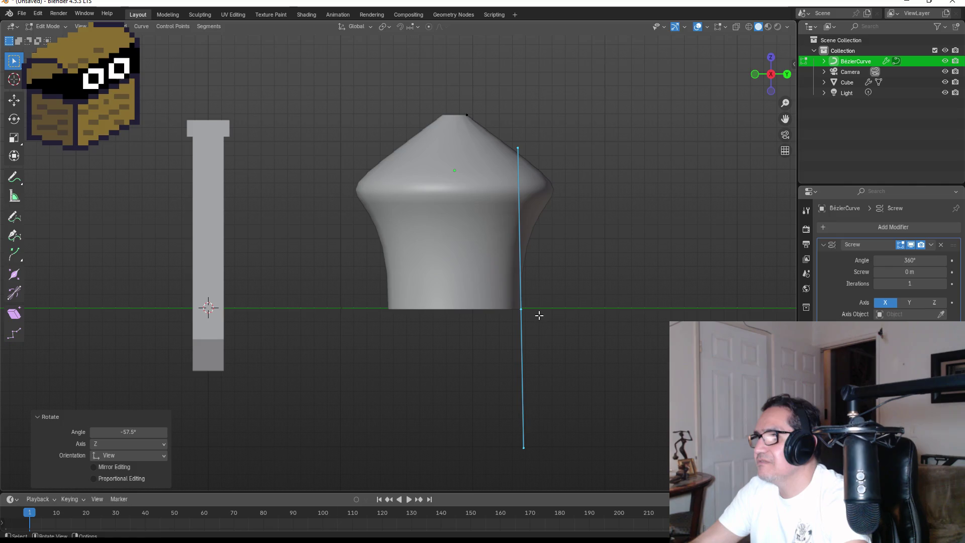
Shift the bottom vertex along Y and rotate the top vertex's handle steeper.
drag(492, 295, 576, 337)
key(g)
key(y)
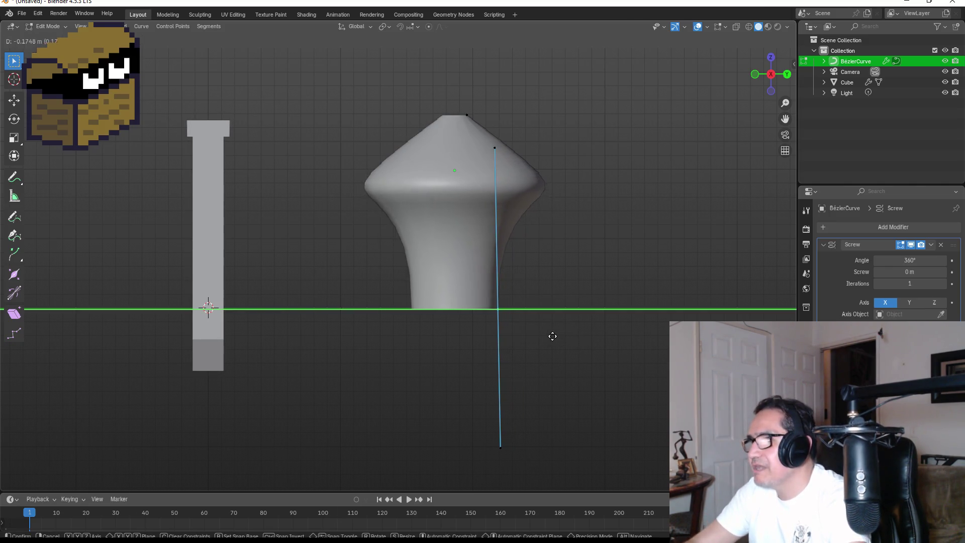
click(539, 333)
click(581, 241)
click(467, 115)
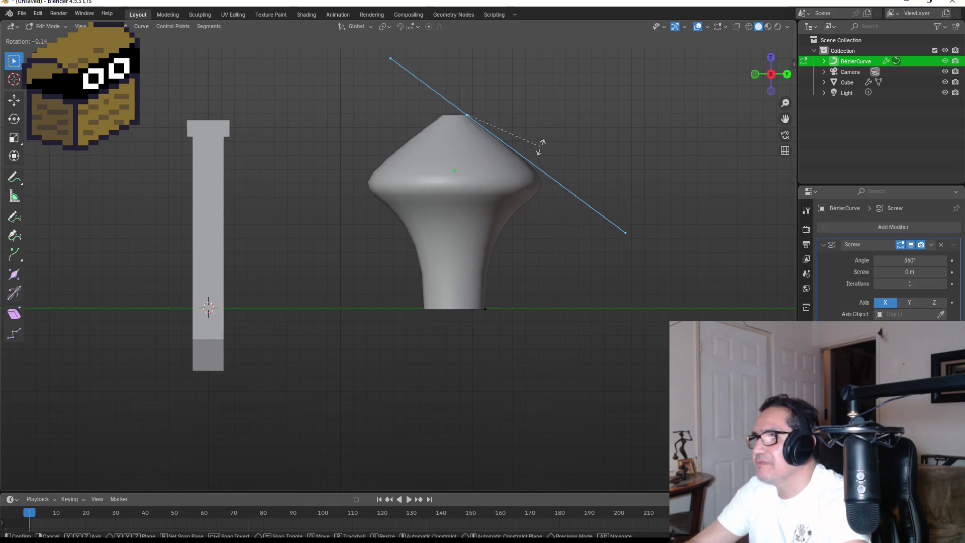
key(r)
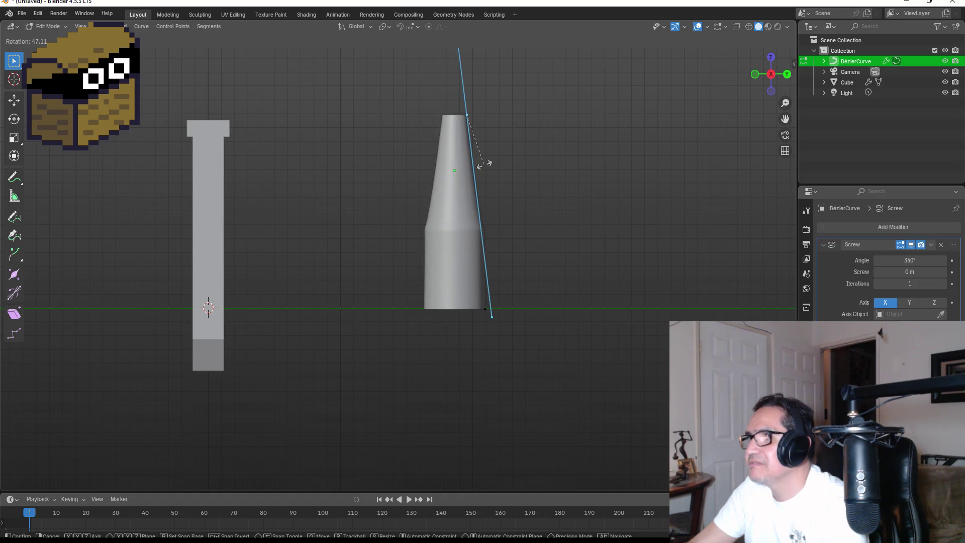
click(518, 145)
Retilt the top and bottom handles into a diamond flare, then check the front and side views.
mouse_move(631, 360)
middle_down()
mouse_move(635, 213)
mouse_move(445, 255)
middle_up()
key(KP_3)
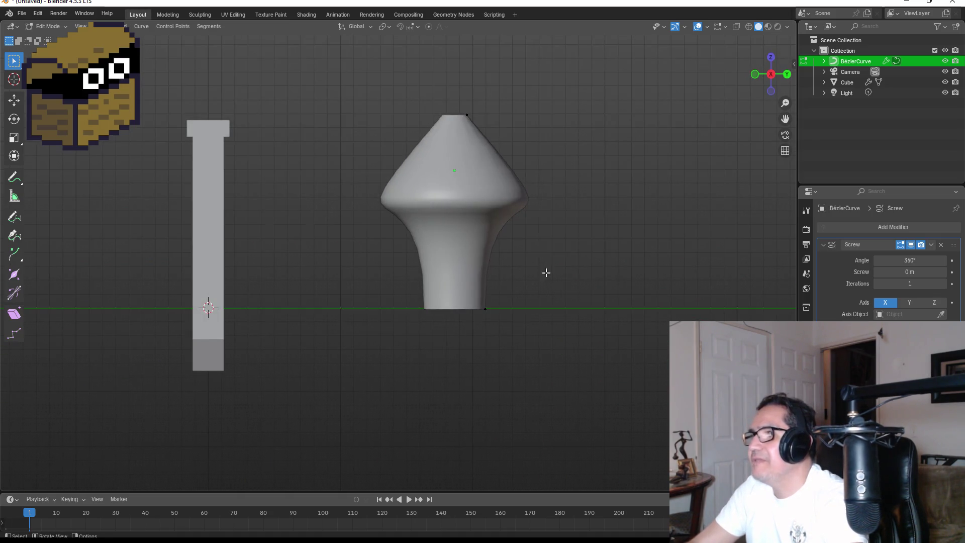
drag(462, 100, 508, 135)
key(r)
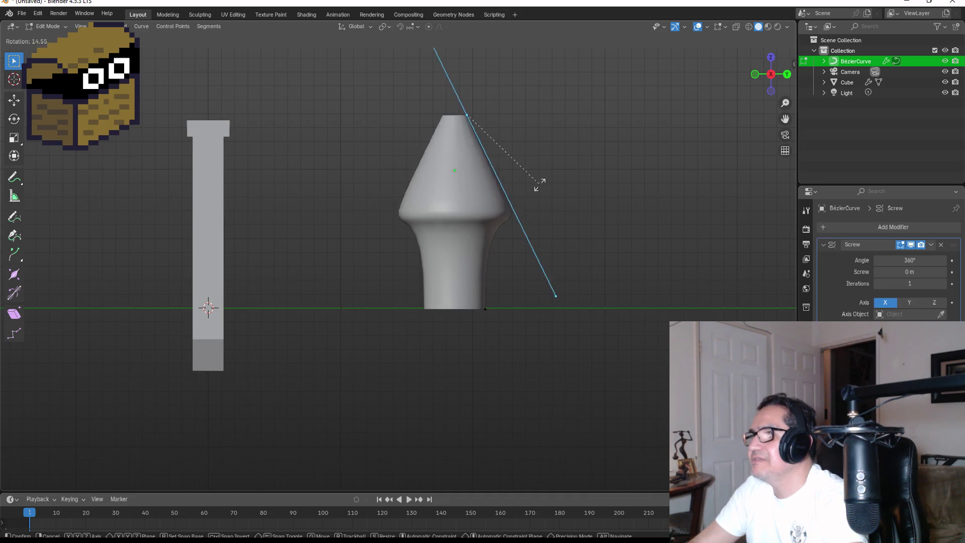
click(543, 245)
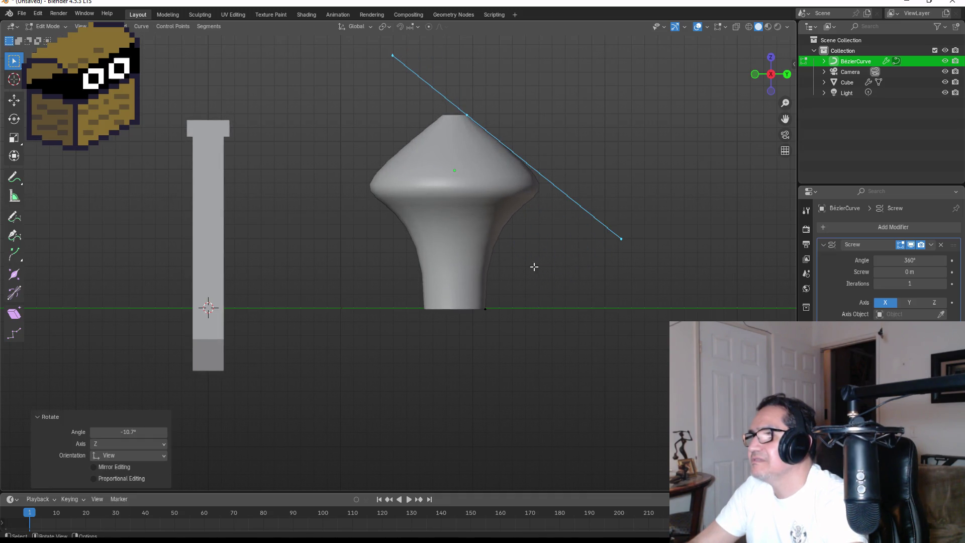
click(468, 306)
key(r)
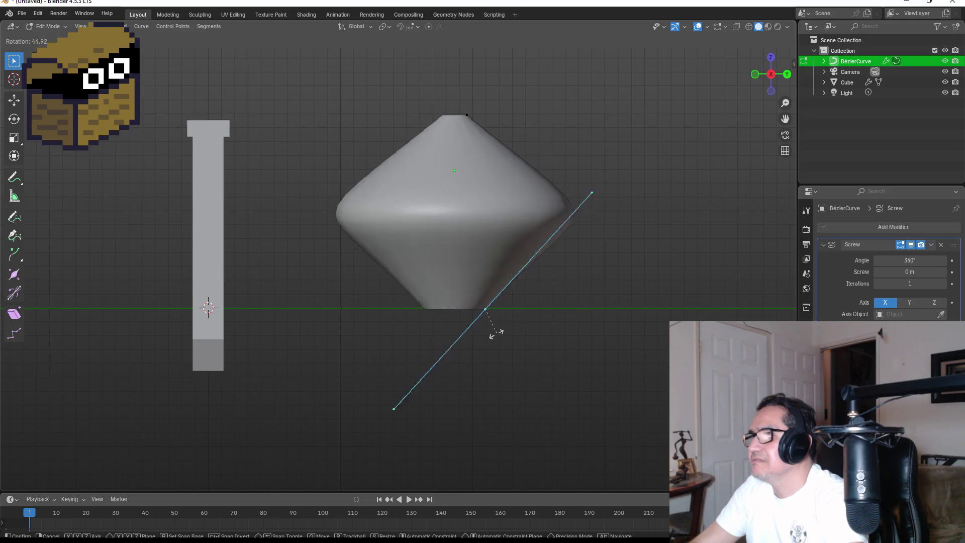
click(494, 334)
click(679, 190)
middle_drag(668, 160, 538, 207)
key(KP_1)
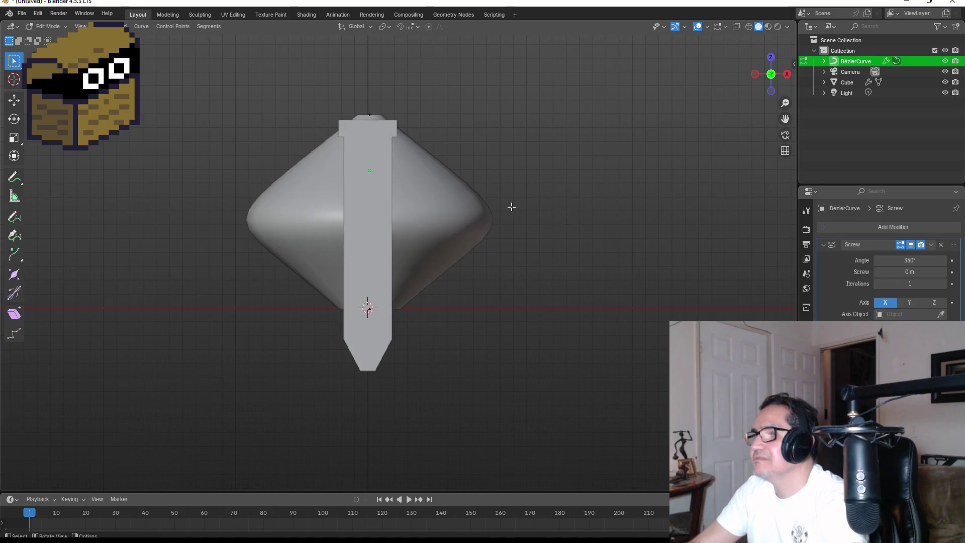
key(KP_3)
key(Tab)
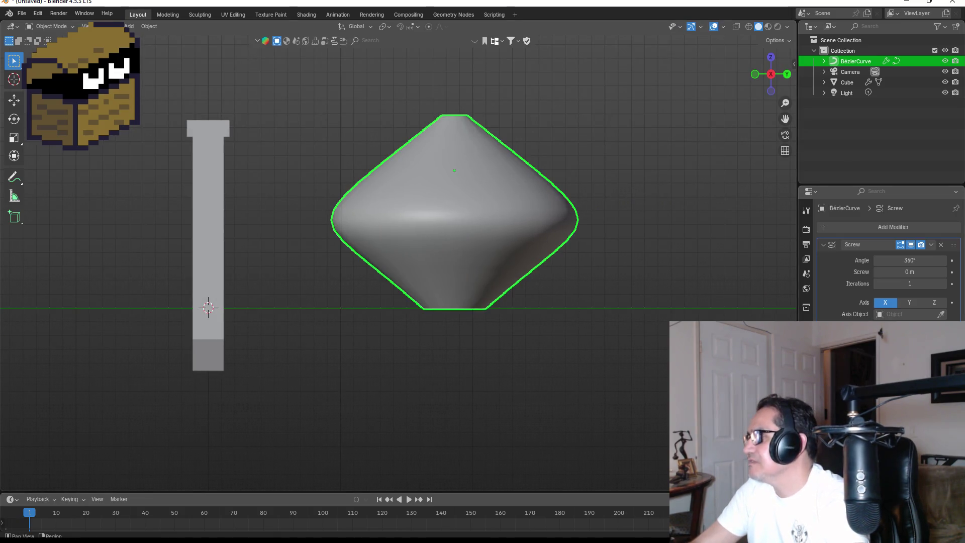
click(888, 226)
text(sol)
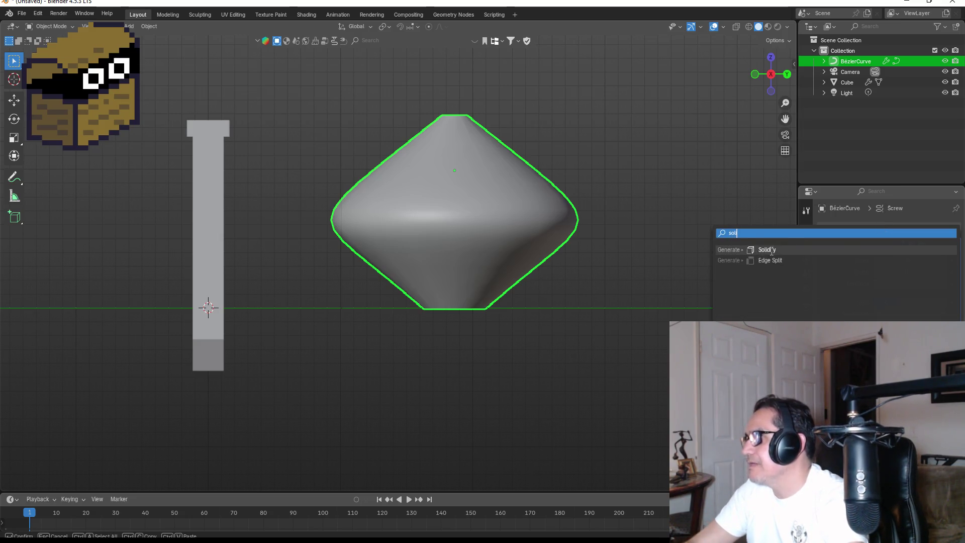
click(751, 250)
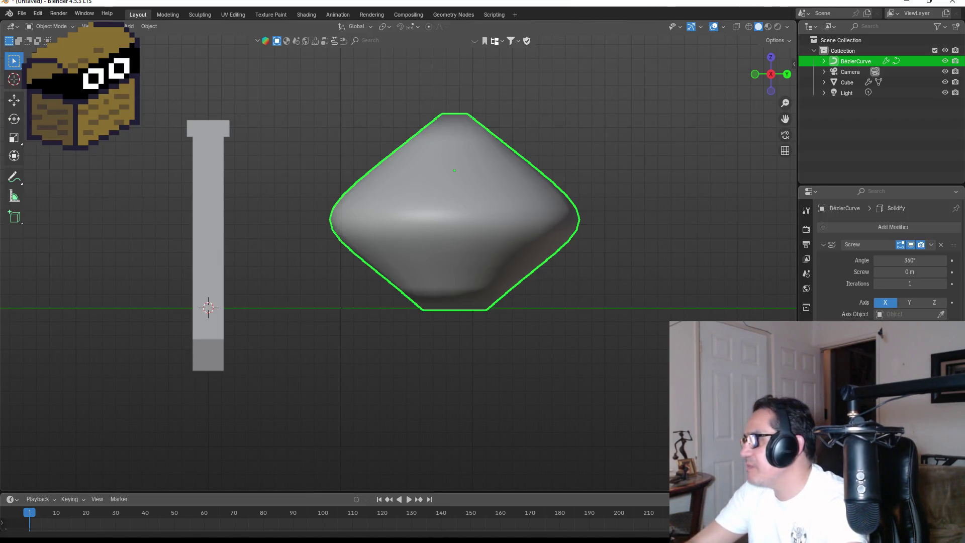
key(ctrl+z)
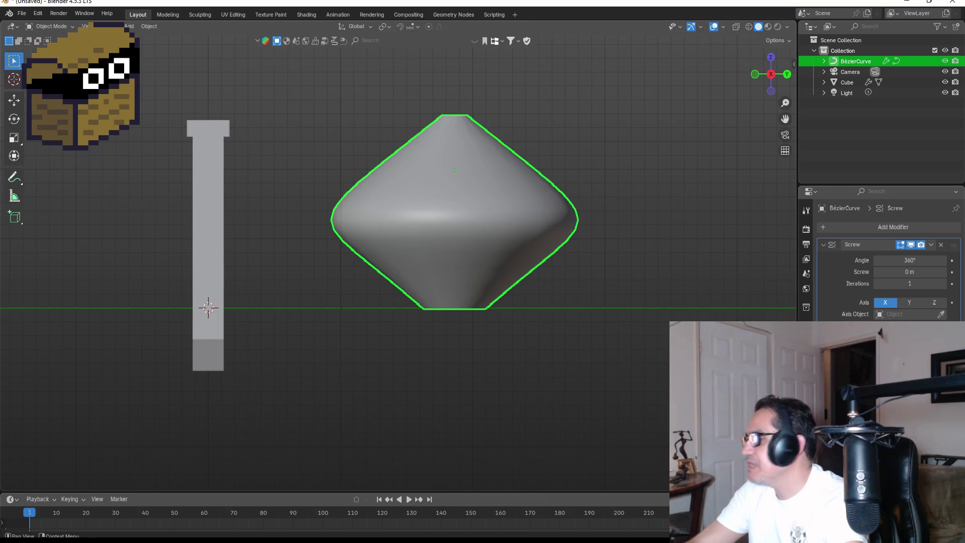
right_click(484, 217)
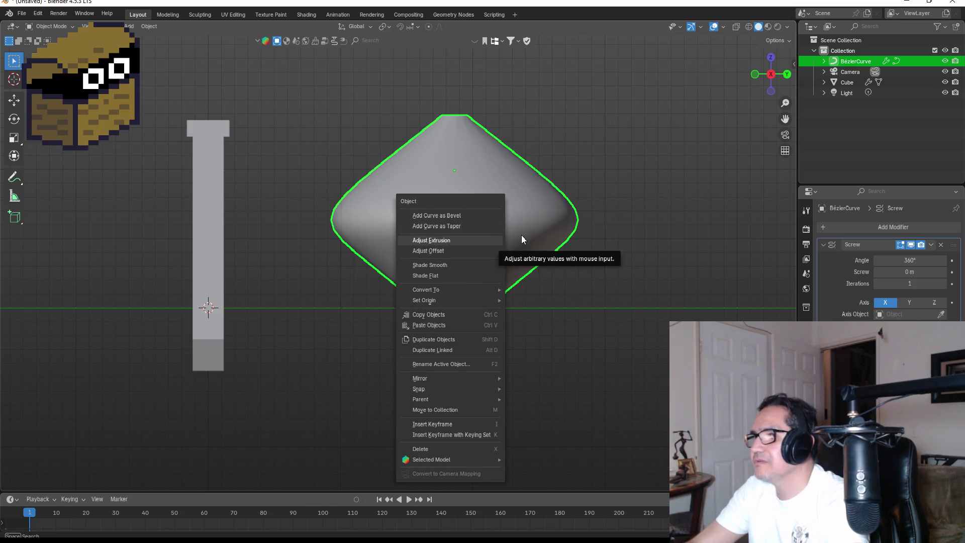
right_click(496, 188)
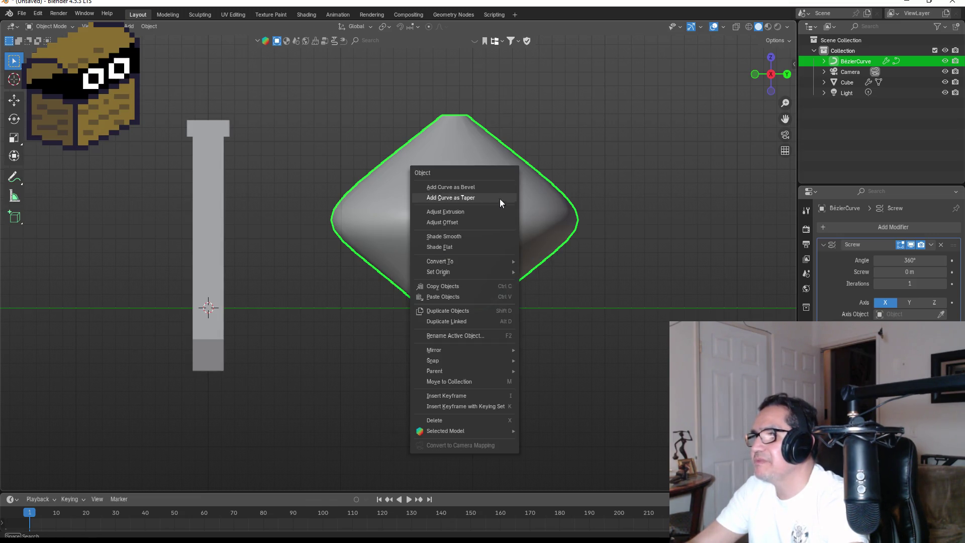
key(Tab)
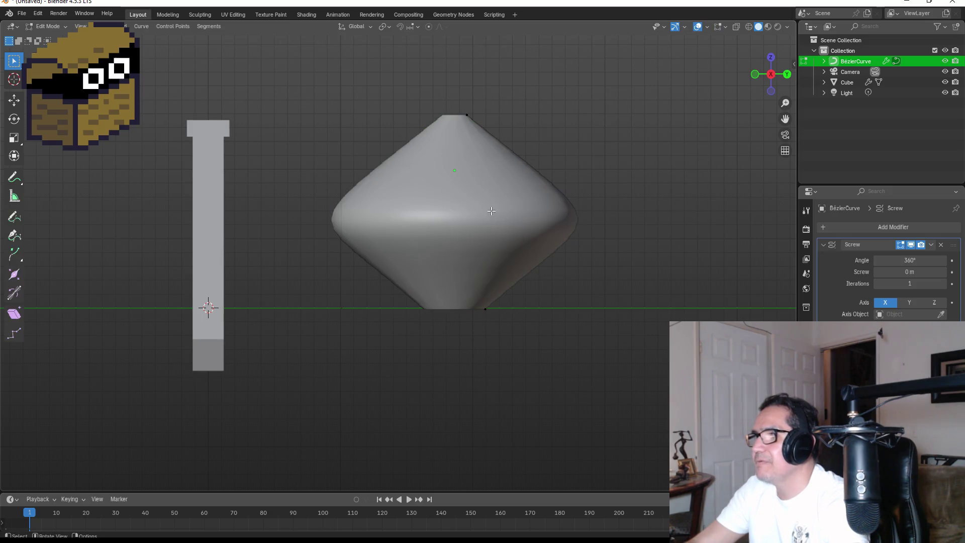
Subdivide the selected curve segments and raise the Number of Cuts.
right_click(492, 210)
click(477, 210)
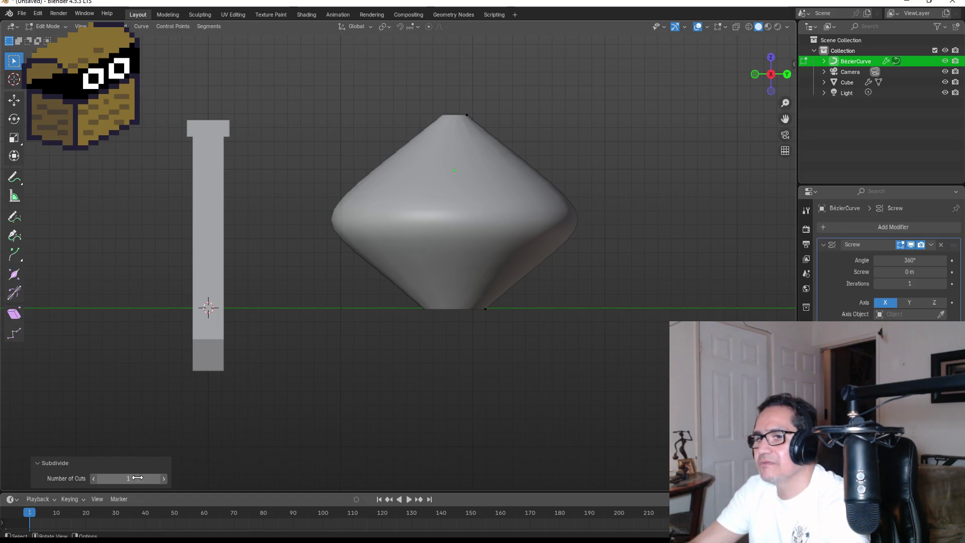
drag(133, 479, 149, 479)
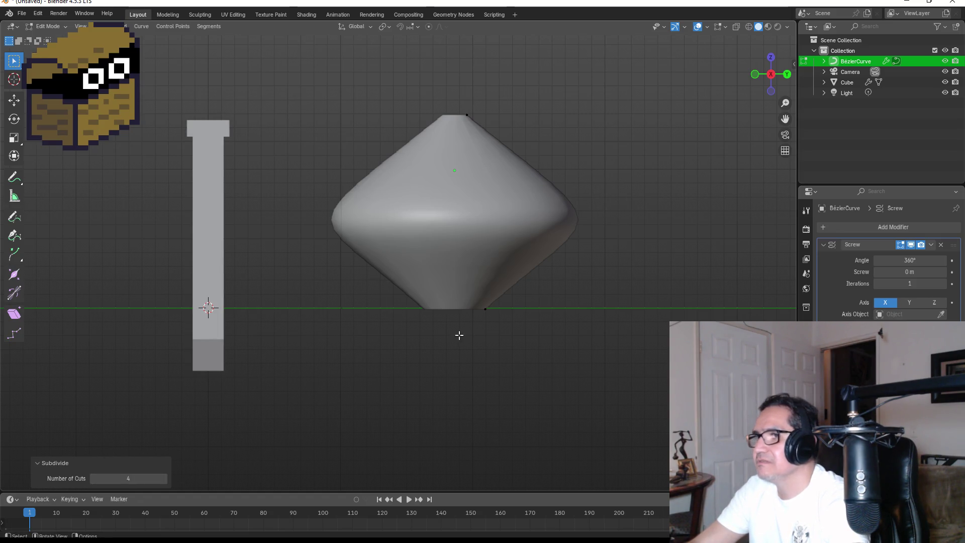
Rotate the bottom point's handle, then tilt the top point's handle by 10.7°.
drag(467, 287, 518, 315)
key(r)
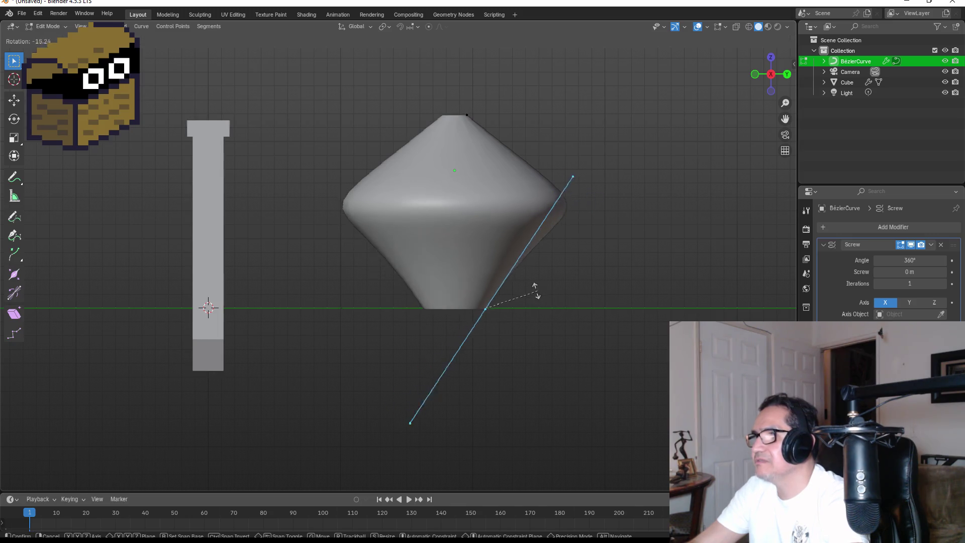
click(562, 308)
middle_drag(706, 197, 438, 236)
drag(398, 119, 461, 145)
mouse_move(462, 145)
middle_down()
mouse_move(520, 157)
mouse_move(625, 154)
middle_up()
middle_drag(631, 231, 593, 216)
key(r)
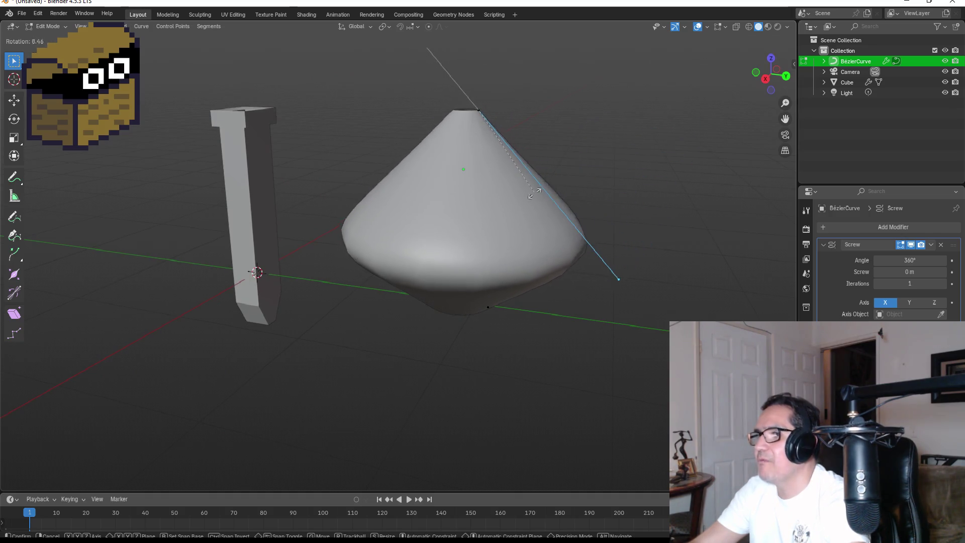
click(536, 196)
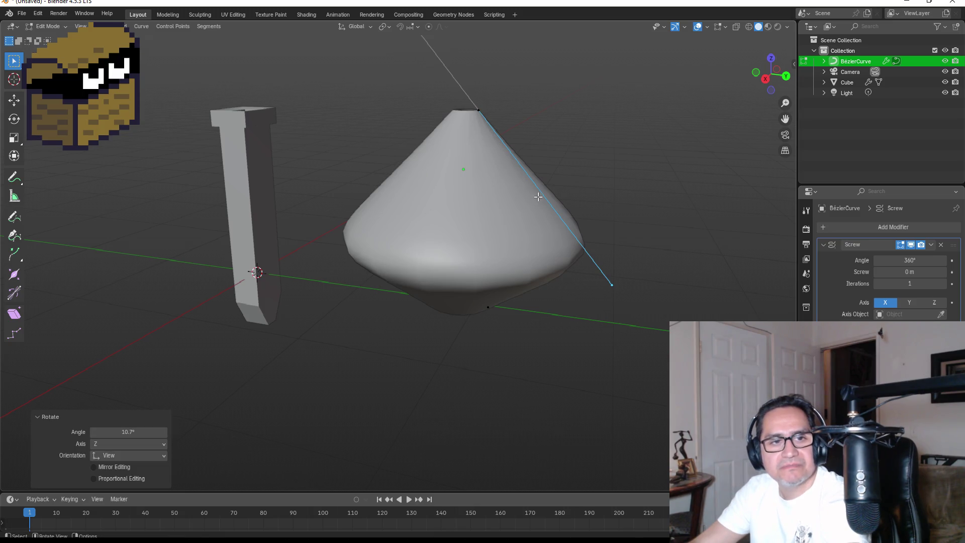
Check the front and side views, then select both the bottom and top curve points.
key(KP_1)
key(KP_3)
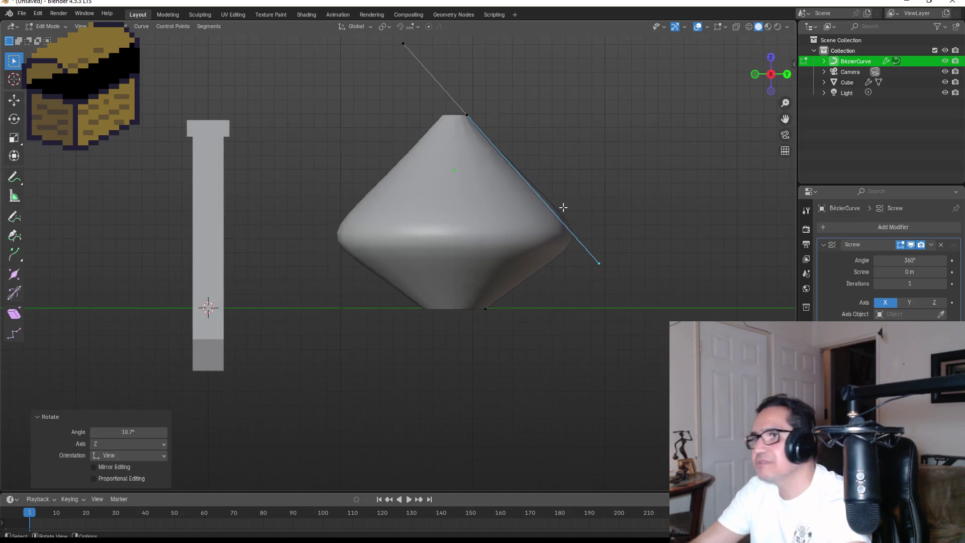
mouse_move(441, 272)
mouse_down()
mouse_move(513, 327)
mouse_move(526, 324)
mouse_up()
mouse_move(476, 127)
mouse_down()
mouse_move(545, 178)
mouse_move(508, 146)
mouse_up()
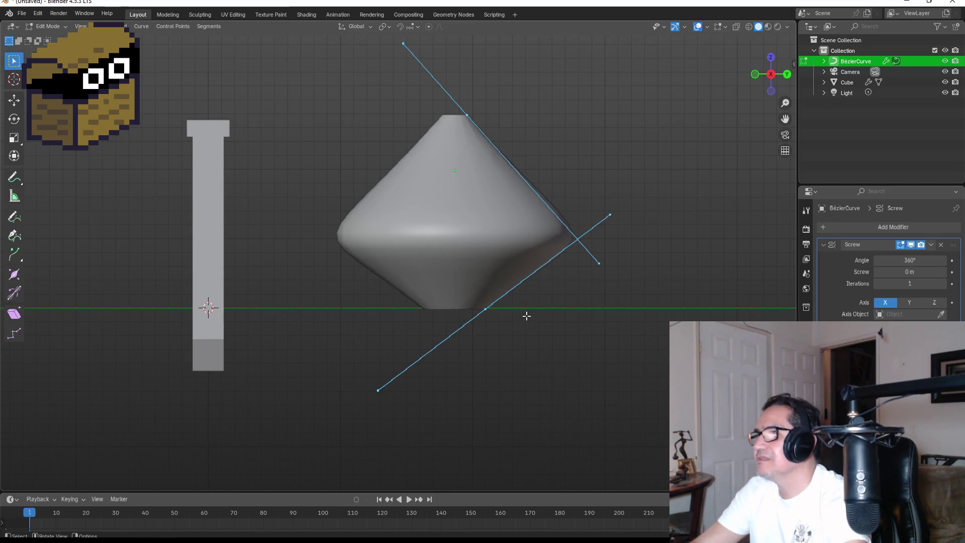
Subdivide to add a middle point, pull it inward into a waist, and tilt its handle.
right_click(579, 238)
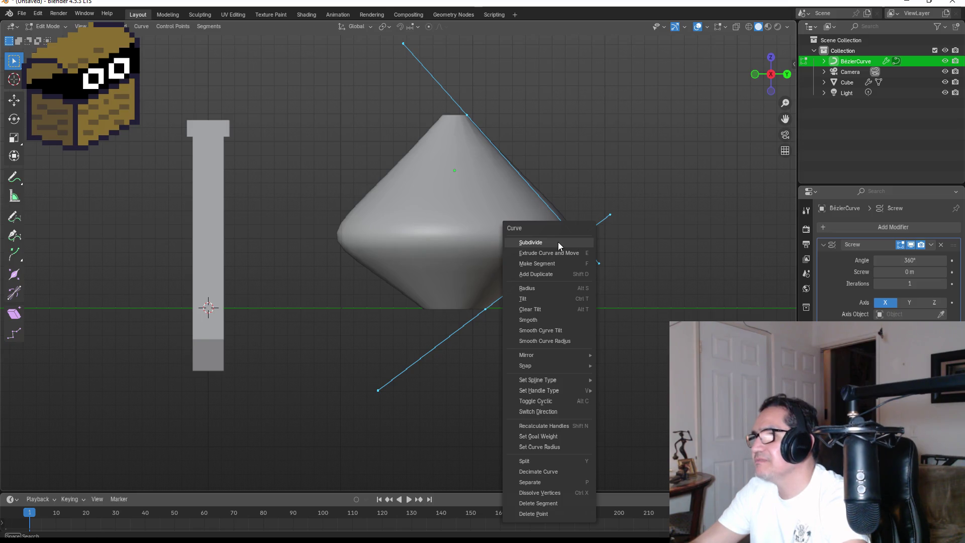
click(558, 242)
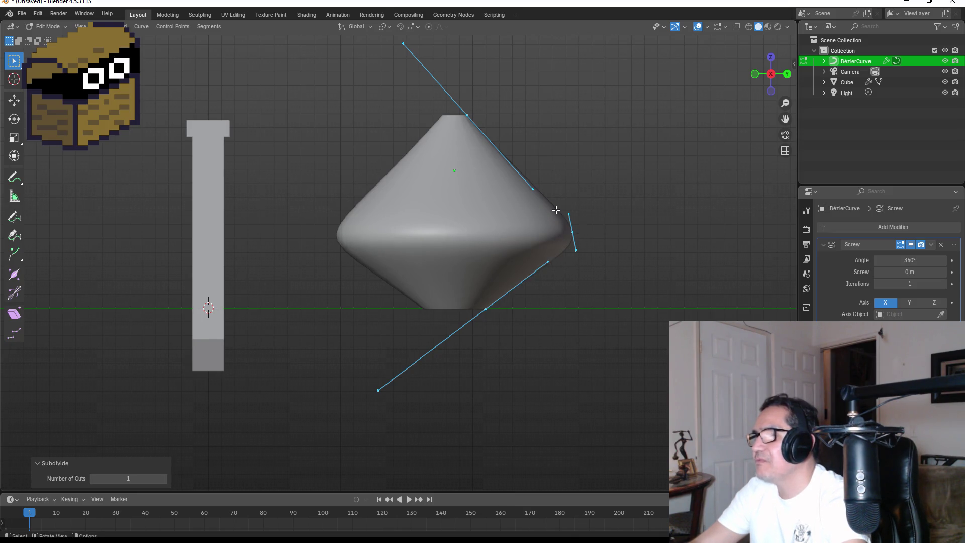
click(572, 232)
key(r)
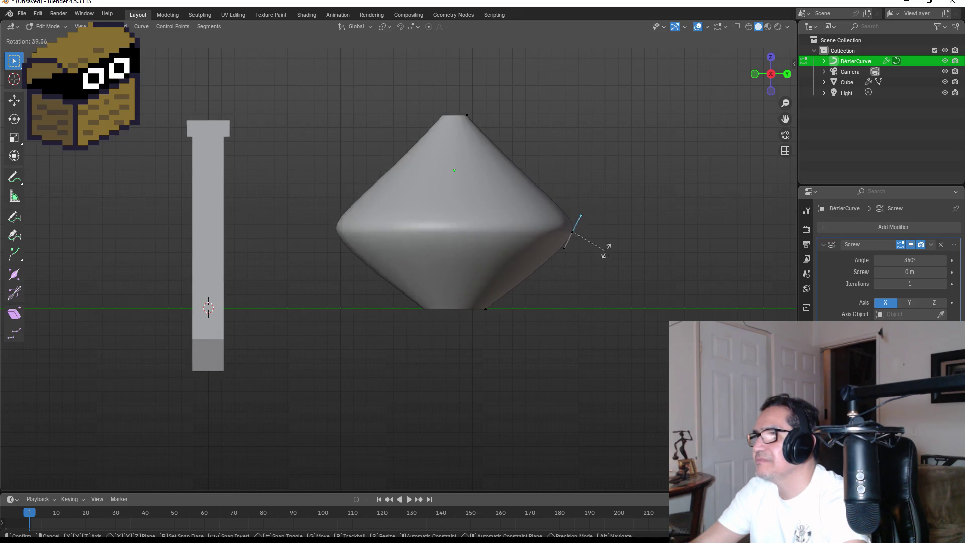
click(647, 237)
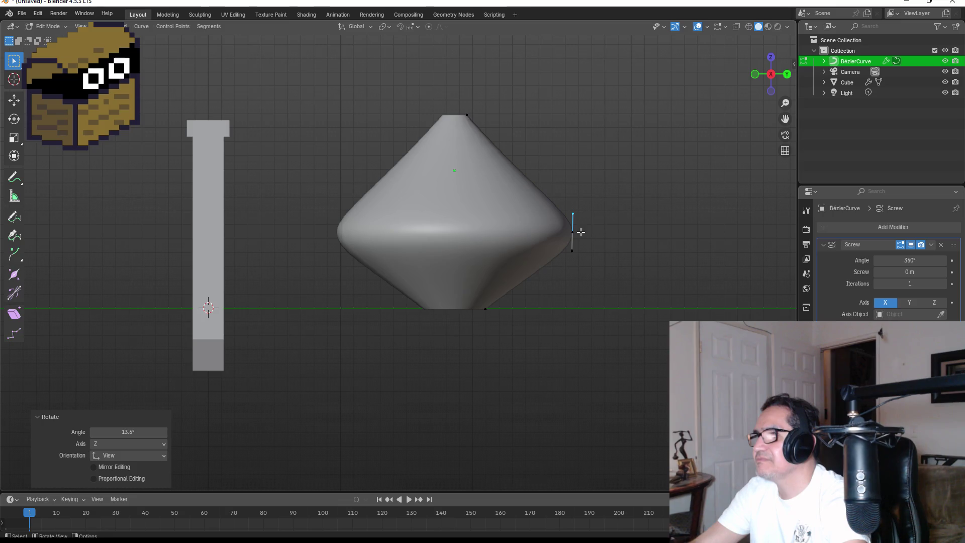
key(g)
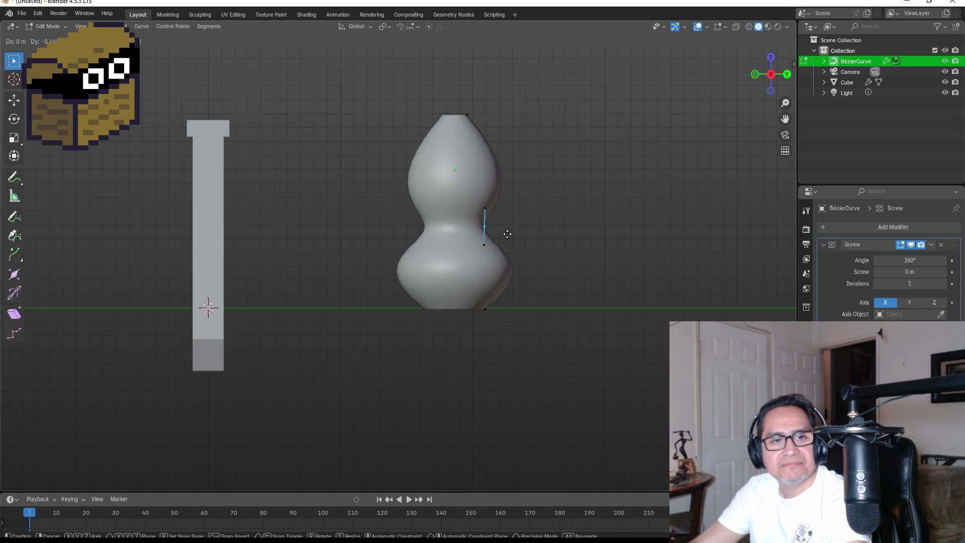
click(507, 234)
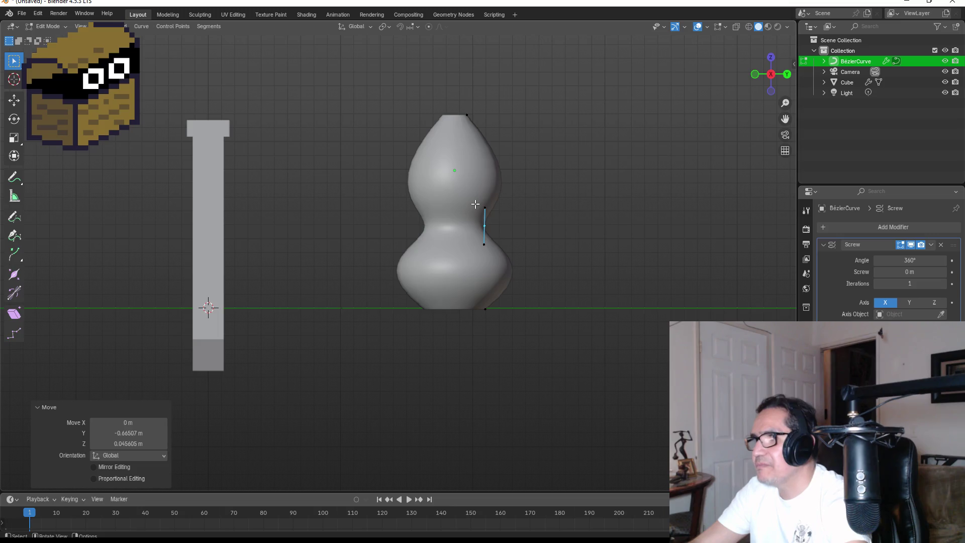
key(r)
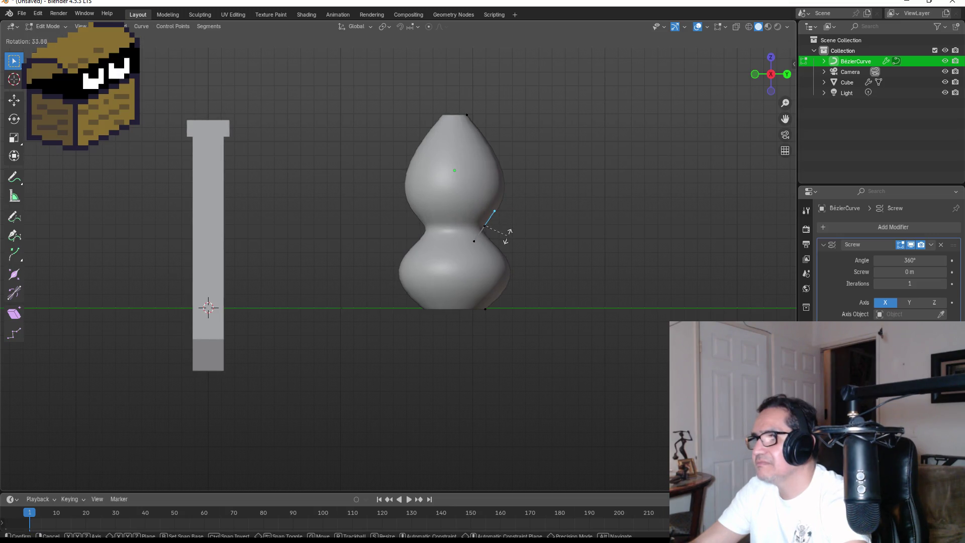
click(508, 236)
Rotate the bottom handle by −7.28° and start dragging the top point's handle outward.
click(486, 308)
key(r)
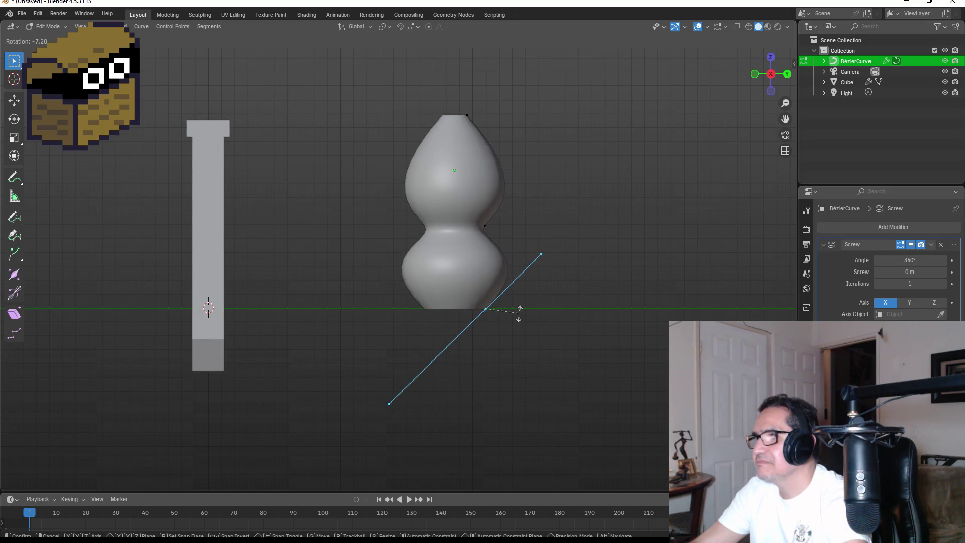
click(518, 308)
mouse_move(558, 133)
middle_down()
mouse_move(538, 147)
mouse_move(367, 143)
mouse_move(391, 155)
middle_up()
middle_drag(505, 208, 493, 200)
scroll(597, 191, up, 3)
mouse_move(597, 191)
middle_down()
mouse_move(648, 191)
mouse_move(577, 216)
mouse_move(480, 223)
middle_up()
drag(378, 123, 431, 147)
key(g)
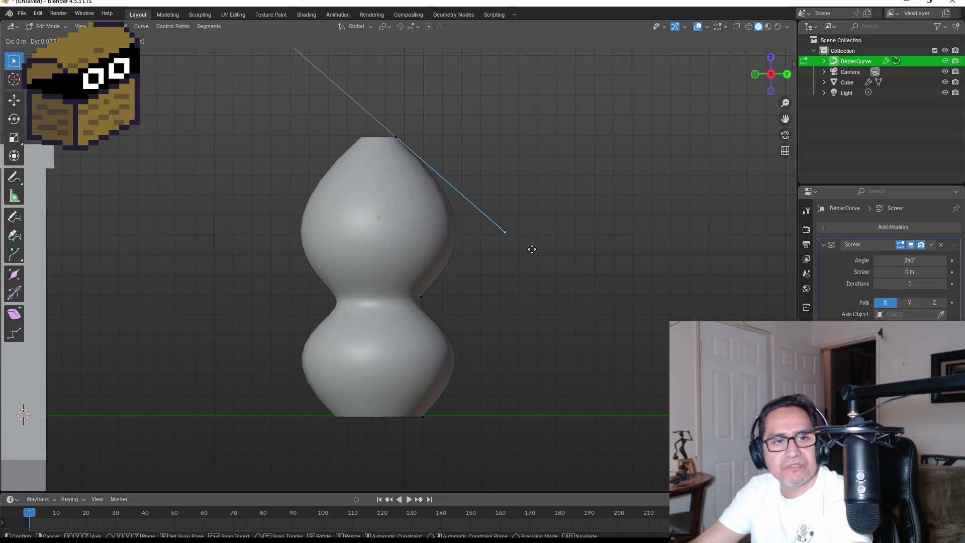
Place the top handle, then tilt the waist point's handle to −38.1°.
click(532, 249)
click(420, 295)
mouse_move(493, 310)
middle_down()
mouse_move(472, 302)
mouse_move(509, 297)
mouse_move(428, 272)
middle_up()
key(r)
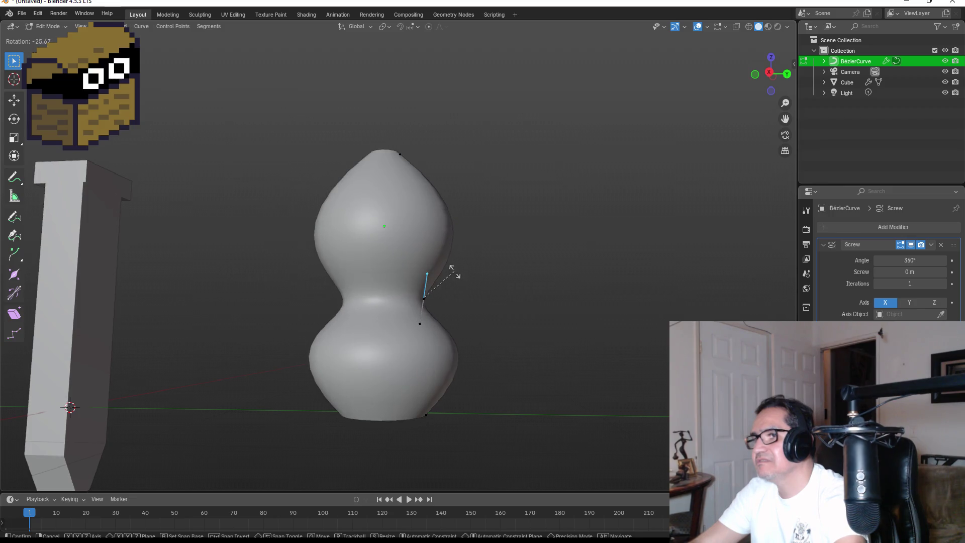
click(446, 269)
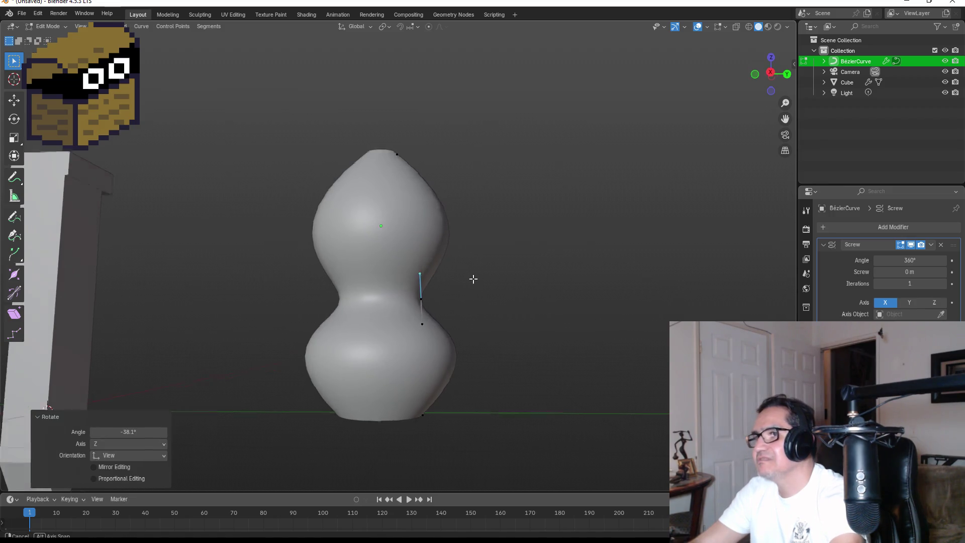
key(KP_1)
key(KP_3)
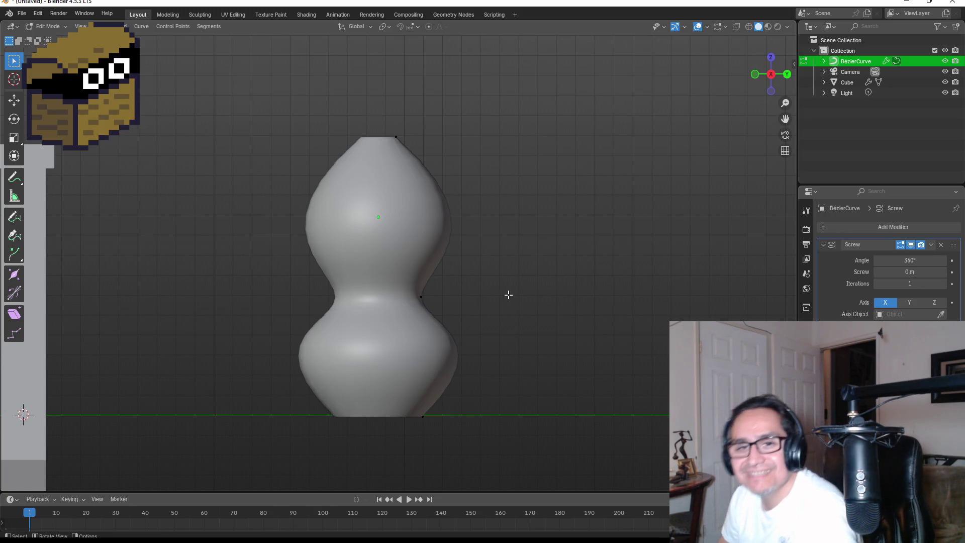
Move and rotate the neck handle to refine the waist.
drag(396, 280, 459, 310)
key(g)
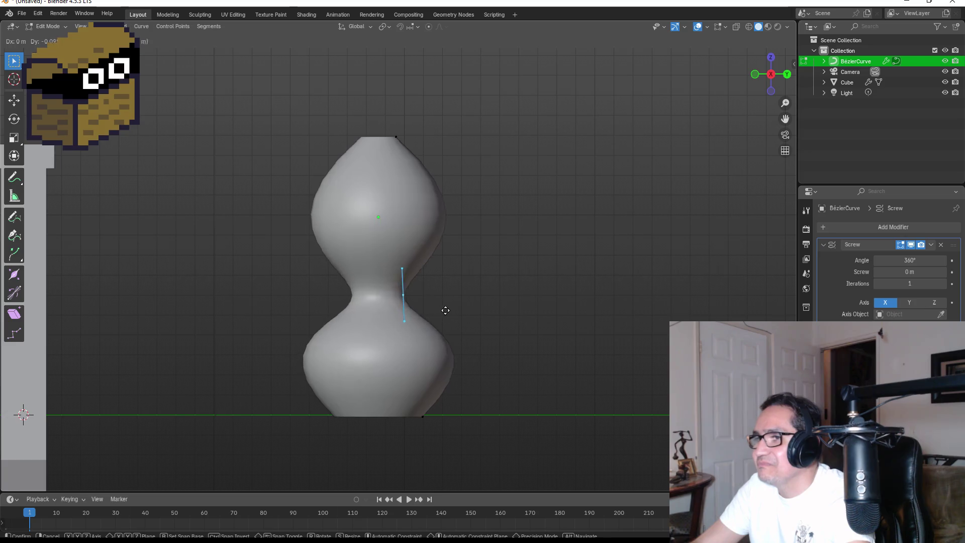
click(449, 312)
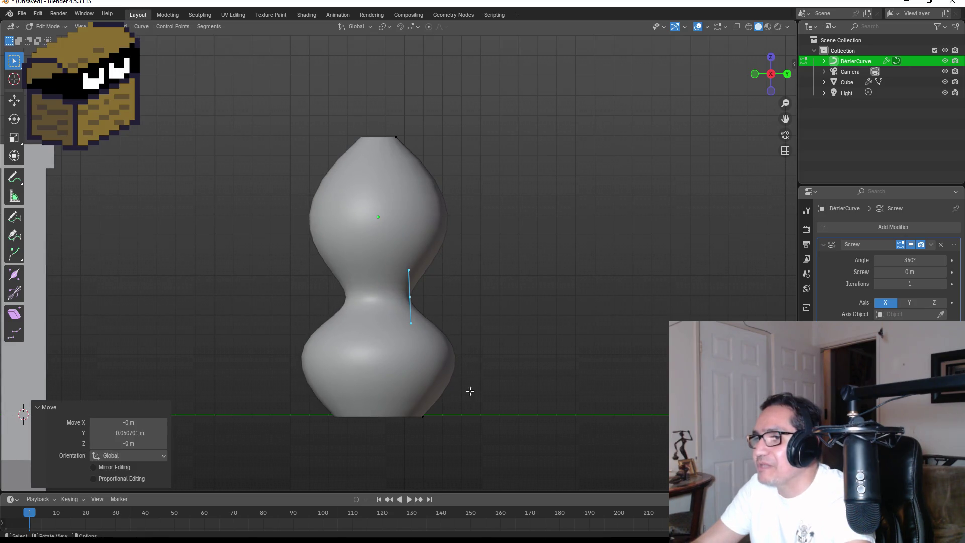
key(r)
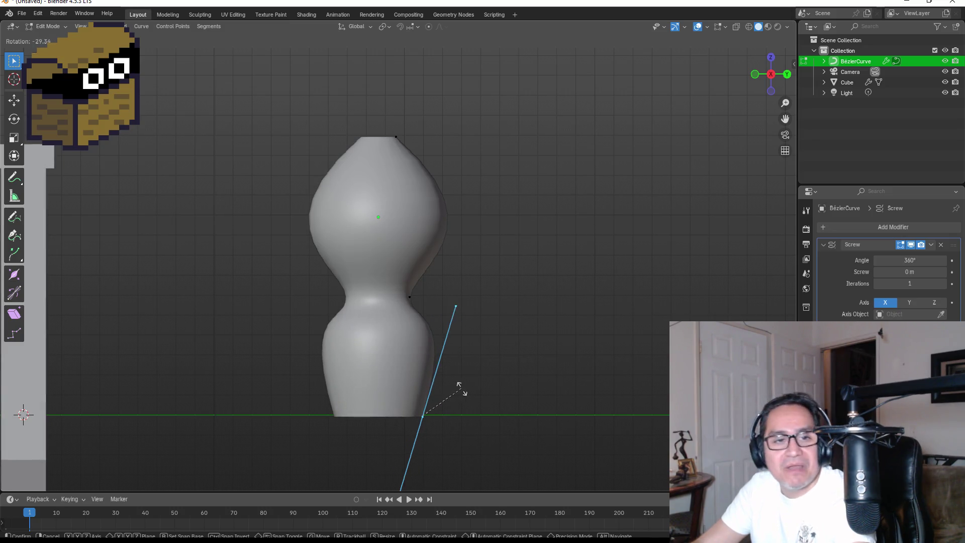
click(463, 388)
Rotate the top point's handle 6.81° to round the upper bulb, then return to Object Mode.
click(398, 123)
drag(362, 123, 432, 157)
key(r)
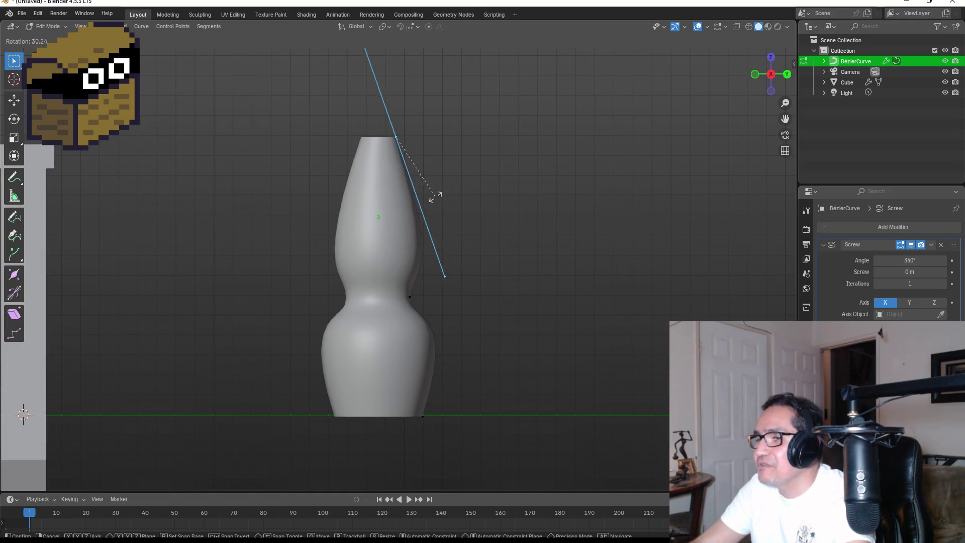
click(466, 182)
key(KP_1)
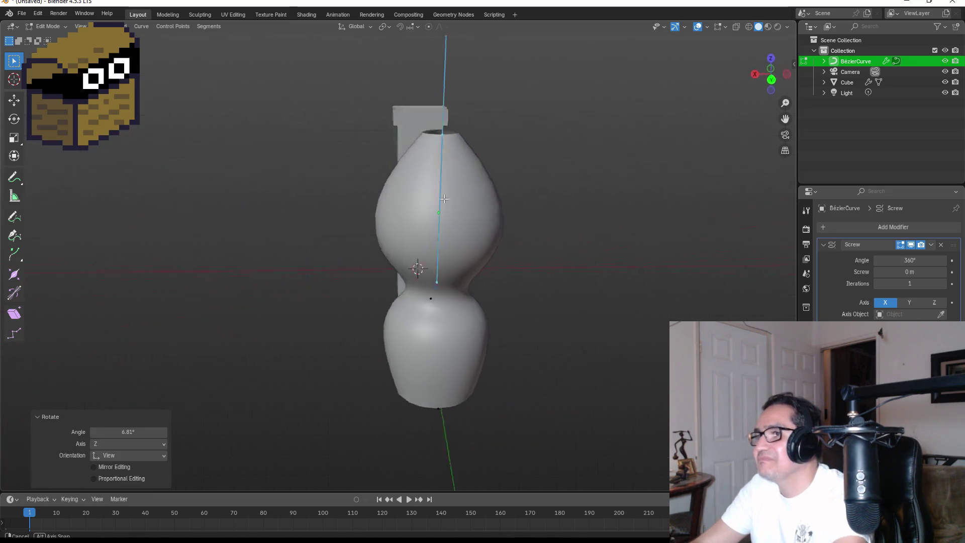
key(Tab)
mouse_move(543, 179)
middle_down()
mouse_move(431, 180)
mouse_move(252, 222)
mouse_move(199, 246)
middle_up()
Delete the rectangular Cube handle object from the scene.
click(199, 250)
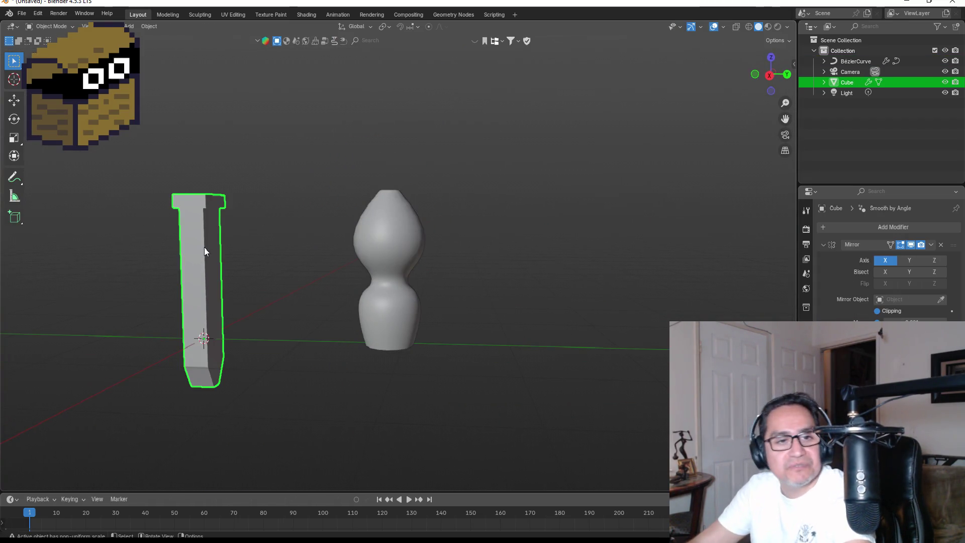
key(Delete)
key(KP_1)
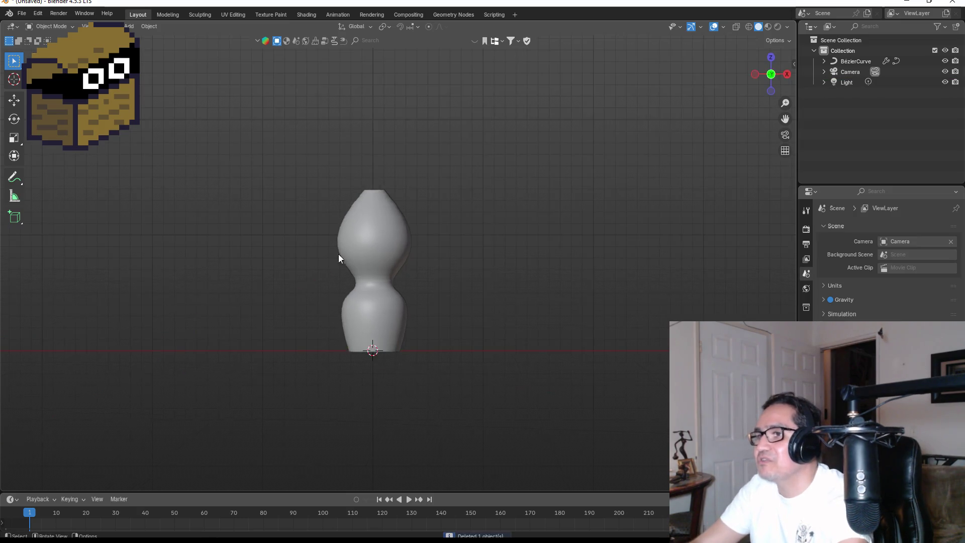
key(KP_3)
mouse_move(442, 305)
middle_down()
mouse_move(437, 228)
mouse_move(406, 258)
middle_up()
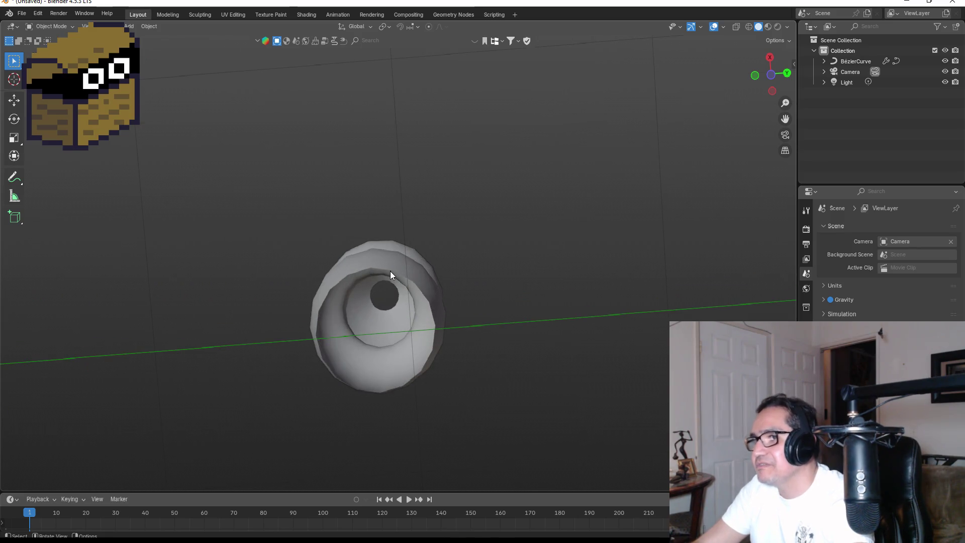
Inspect the gourd curve's open rim in Edit Mode, try joining it with F, then exit.
click(391, 271)
key(Tab)
scroll(368, 281, up, 1)
click(370, 274)
mouse_move(371, 387)
middle_down()
mouse_move(373, 324)
mouse_move(377, 338)
mouse_move(392, 284)
mouse_move(436, 305)
middle_up()
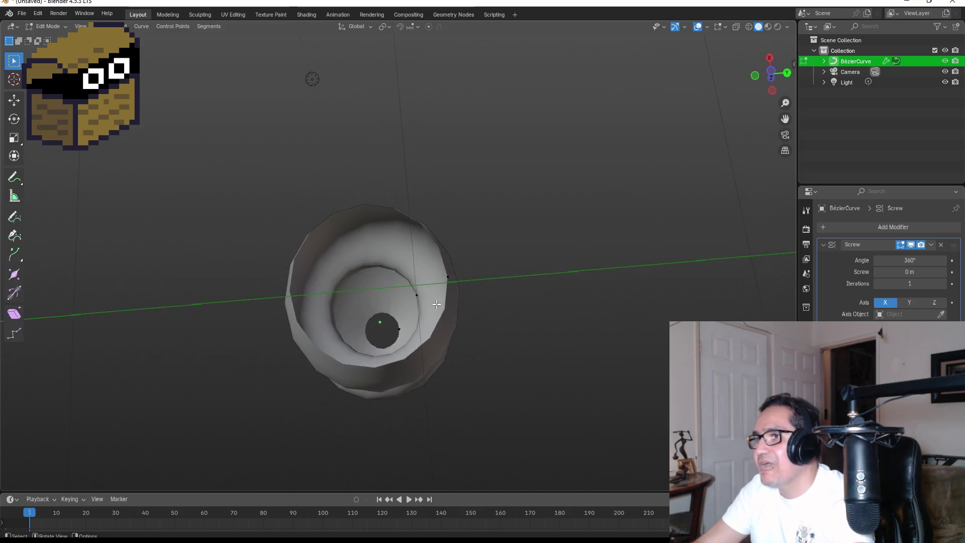
click(442, 270)
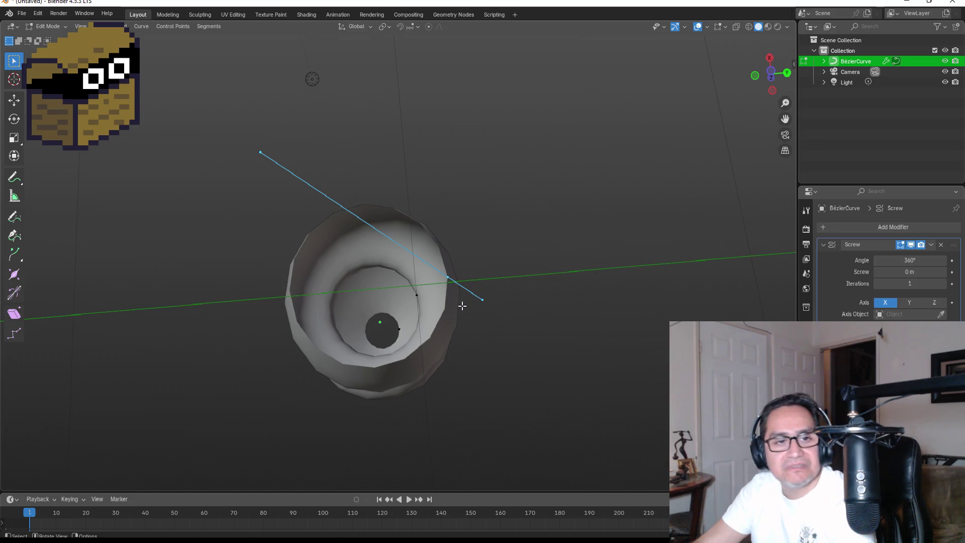
key(f)
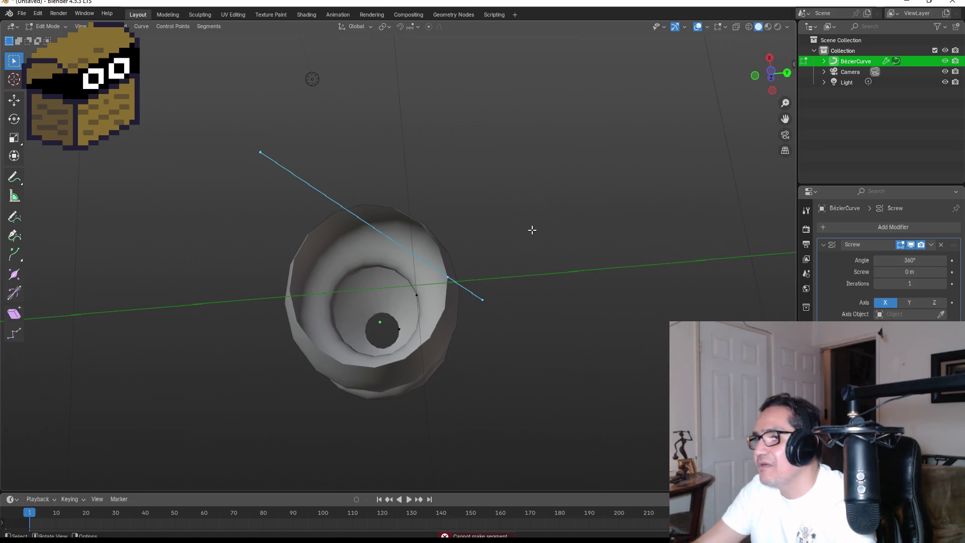
middle_drag(532, 228, 519, 279)
key(KP_1)
key(Tab)
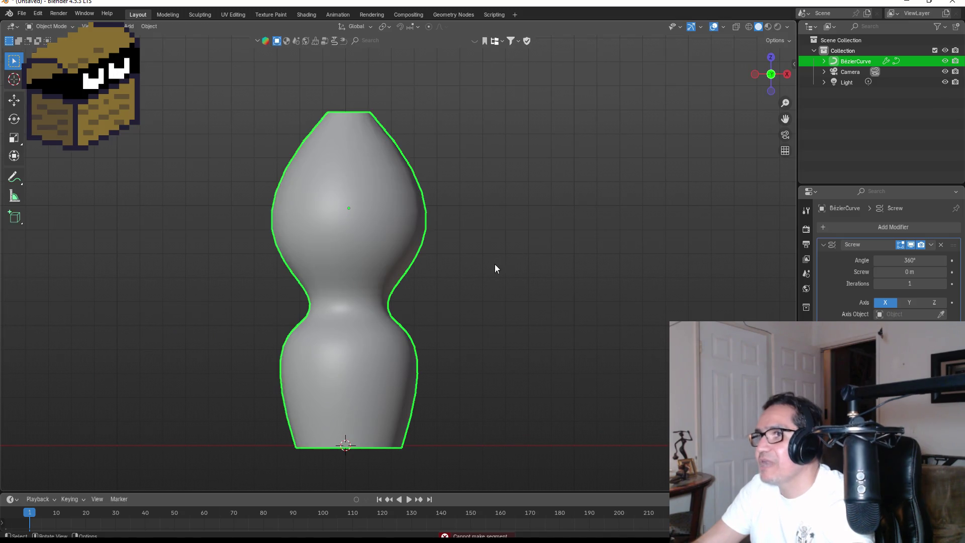
middle_drag(467, 152, 463, 220)
key(KP_1)
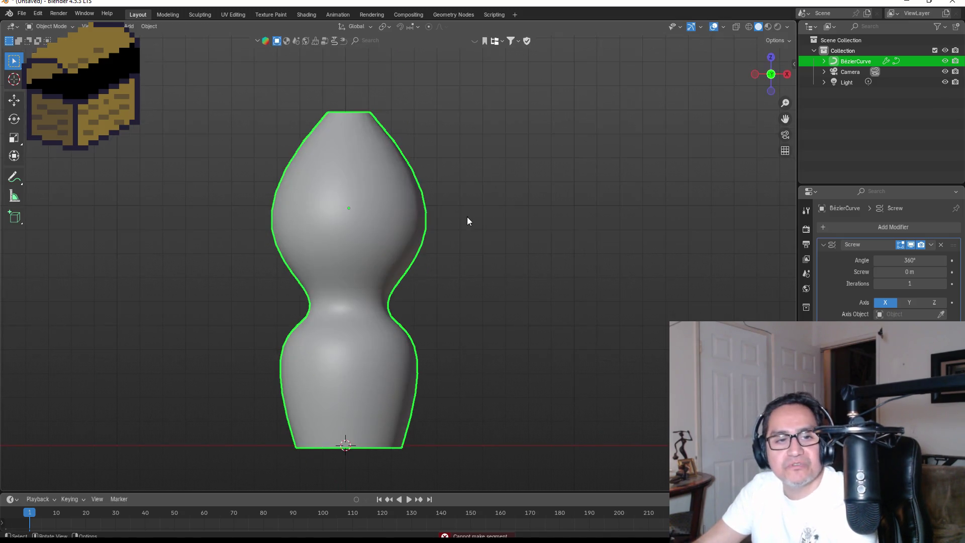
Convert the BézierCurve gourd to a mesh via Convert To > Mesh, then enter Edit Mode.
right_click(399, 182)
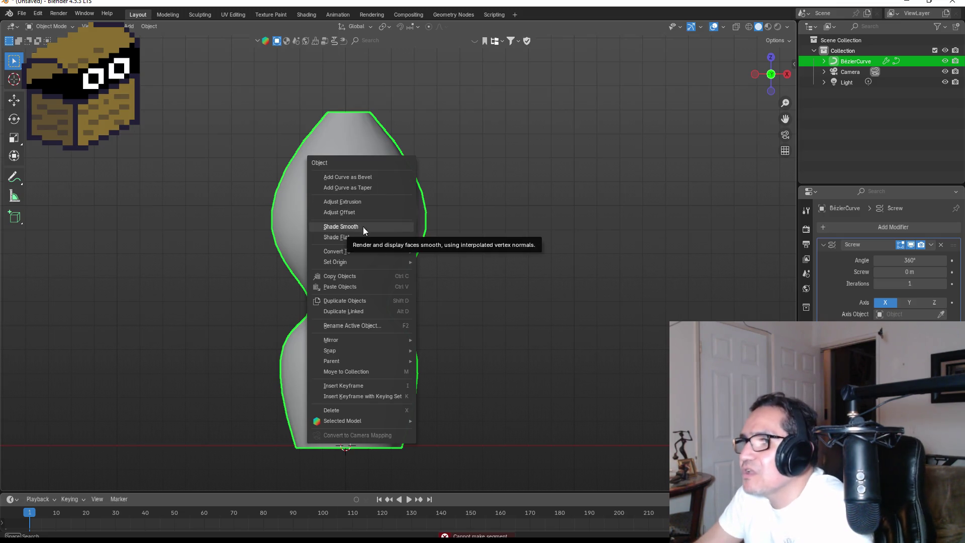
mouse_move(364, 248)
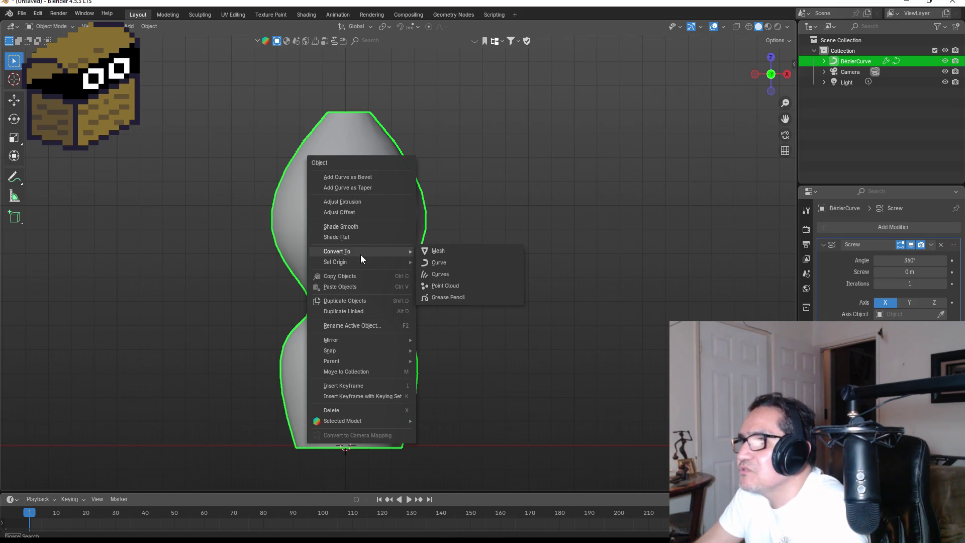
click(446, 252)
mouse_move(477, 334)
middle_down()
mouse_move(499, 212)
mouse_move(510, 218)
mouse_move(504, 246)
middle_up()
key(Tab)
mouse_move(324, 193)
middle_down()
mouse_move(341, 183)
mouse_move(231, 90)
mouse_move(343, 120)
middle_up()
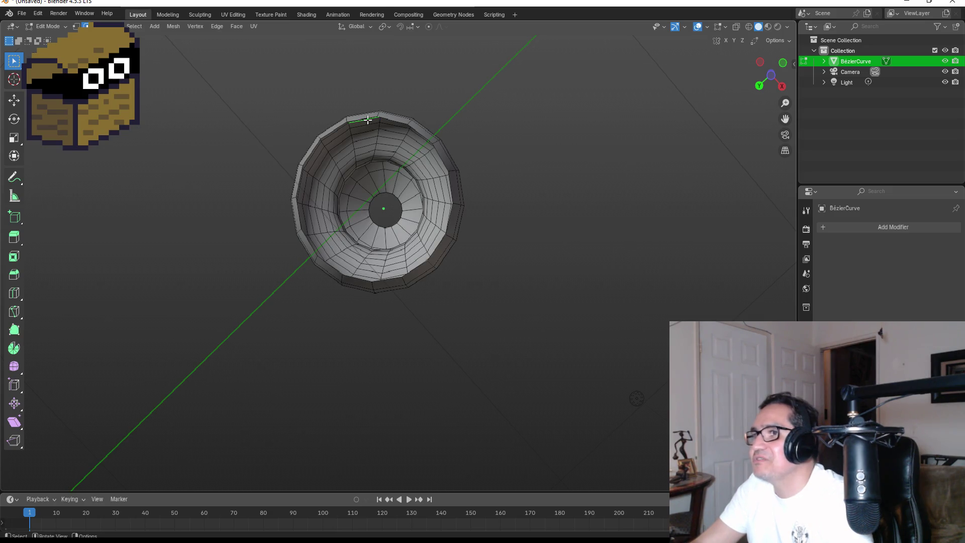
Select the bottom edge loop, fill it with a face, and return to Object Mode.
mouse_move(352, 119)
middle_down()
mouse_move(429, 133)
mouse_move(432, 173)
middle_up()
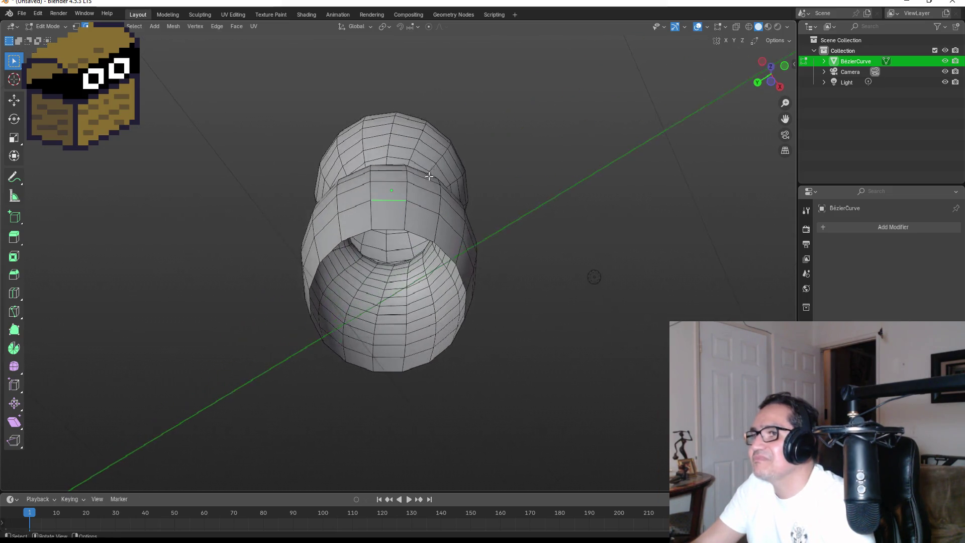
click(389, 230)
alt+click(390, 228)
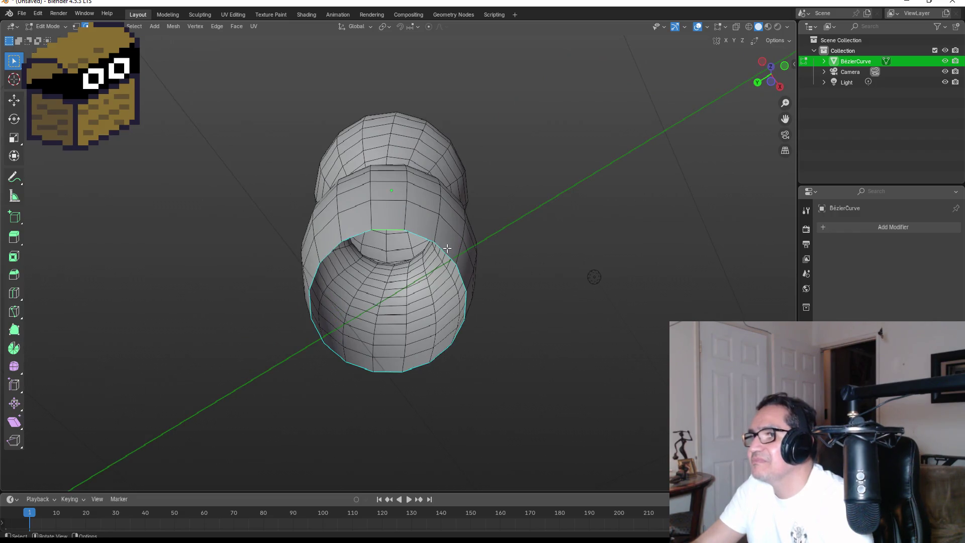
key(f)
key(KP_1)
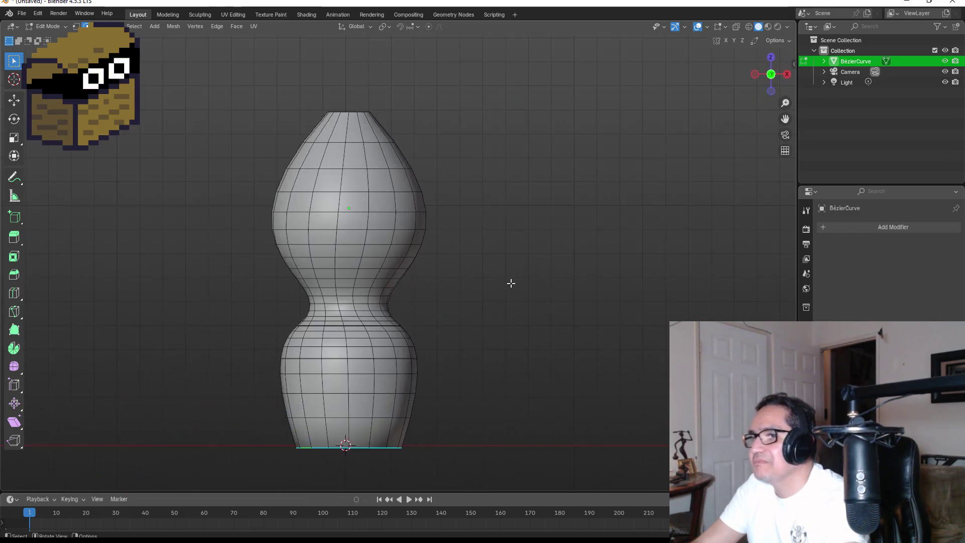
middle_drag(431, 155, 460, 260)
key(KP_1)
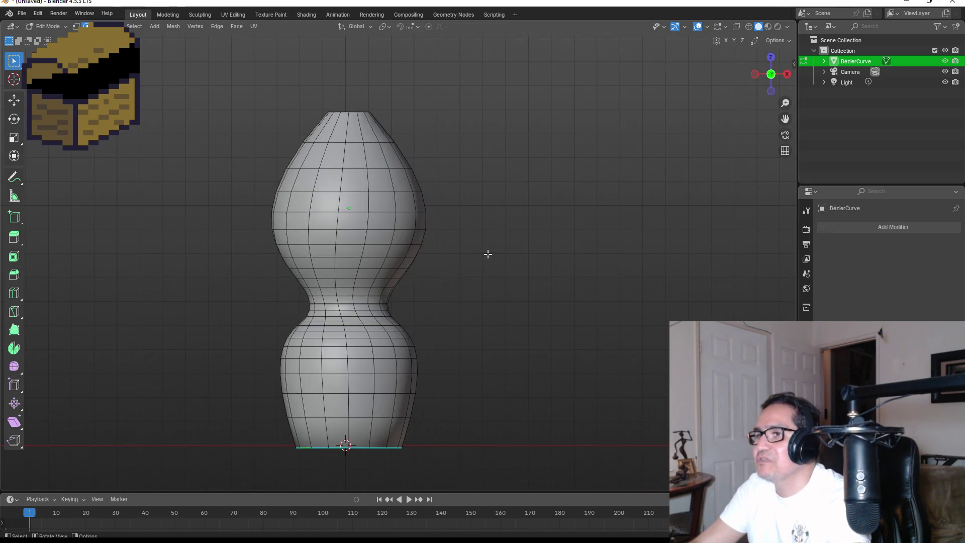
key(Tab)
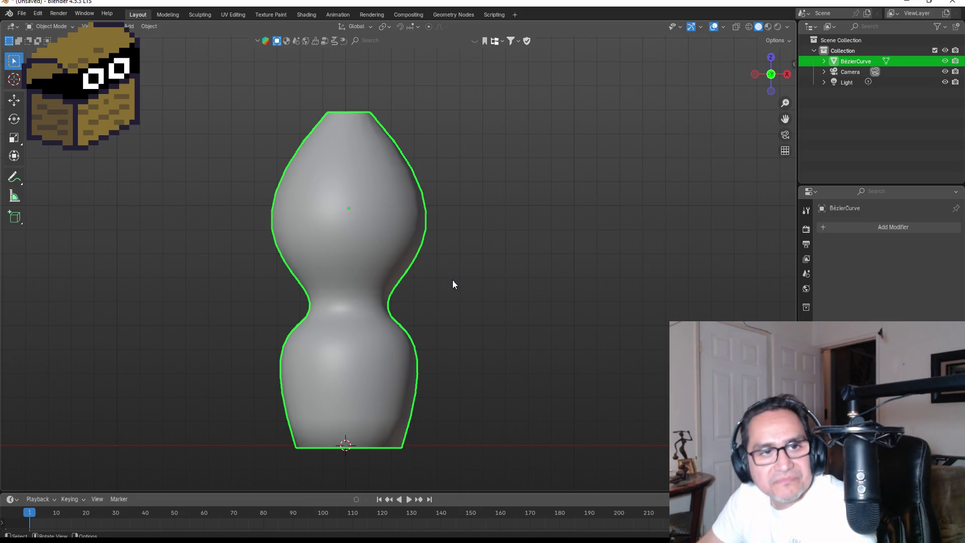
Inspect the finished mesh from above and into the open neck, briefly re-entering Edit Mode.
mouse_move(448, 329)
middle_down()
mouse_move(459, 226)
mouse_move(469, 216)
mouse_move(461, 340)
mouse_move(463, 319)
mouse_move(480, 302)
middle_up()
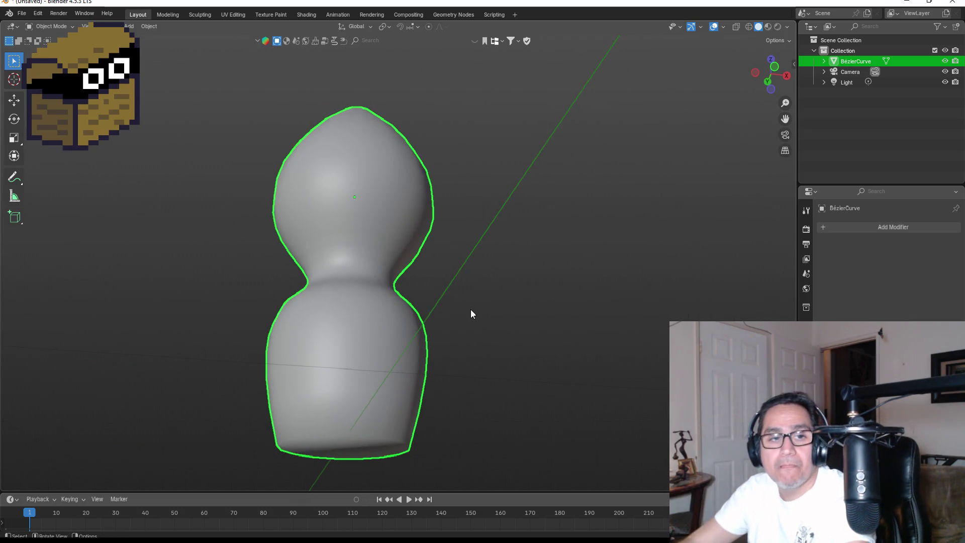
alt+middle_drag(470, 309, 482, 297)
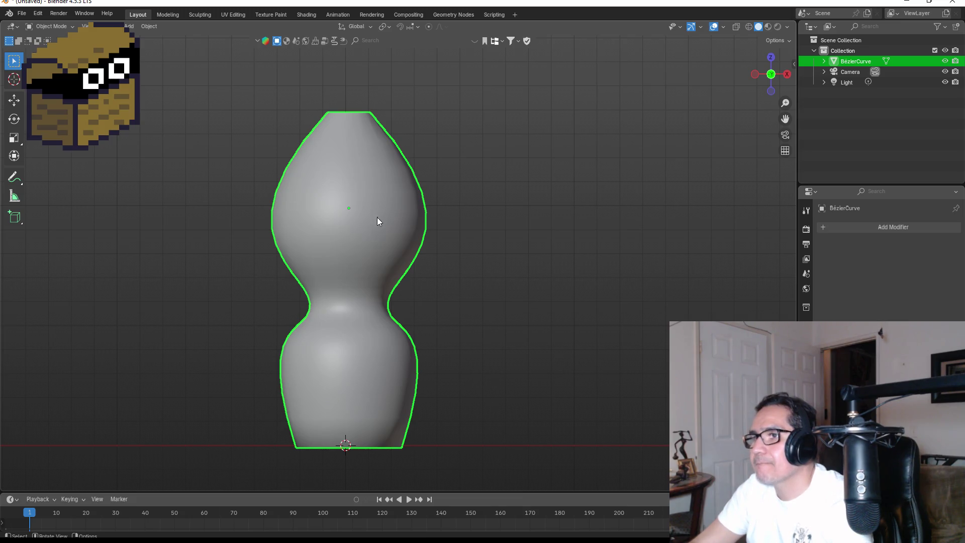
key(Tab)
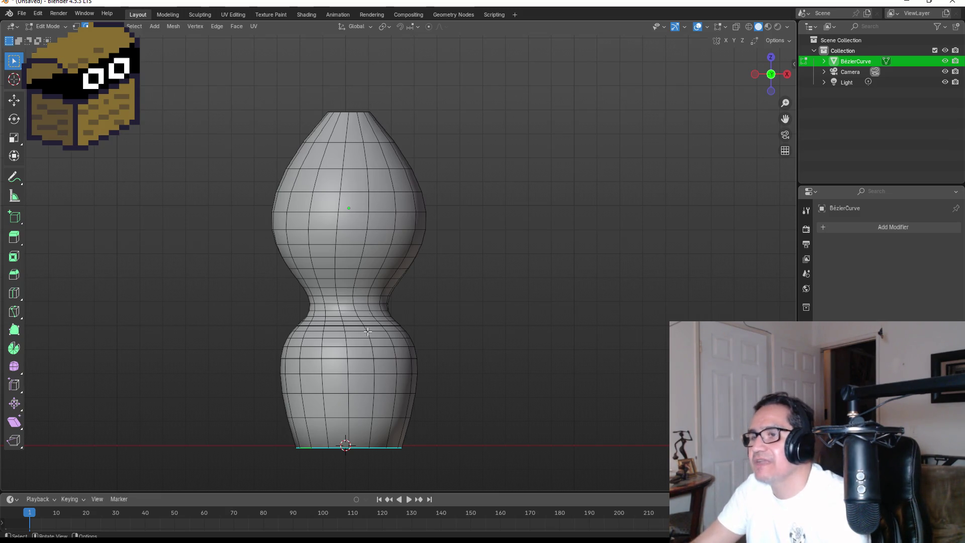
key(Tab)
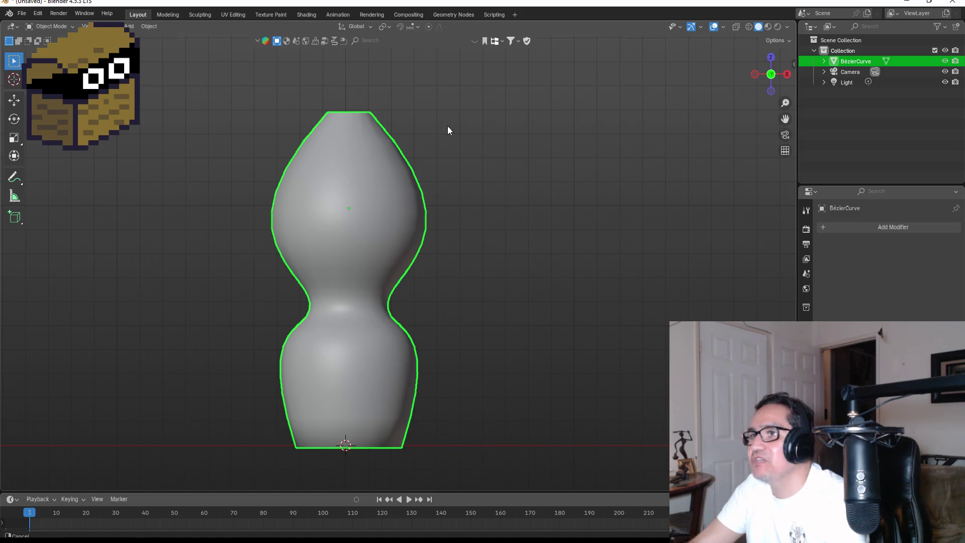
shift+middle_drag(447, 126, 445, 241)
middle_drag(431, 202, 445, 277)
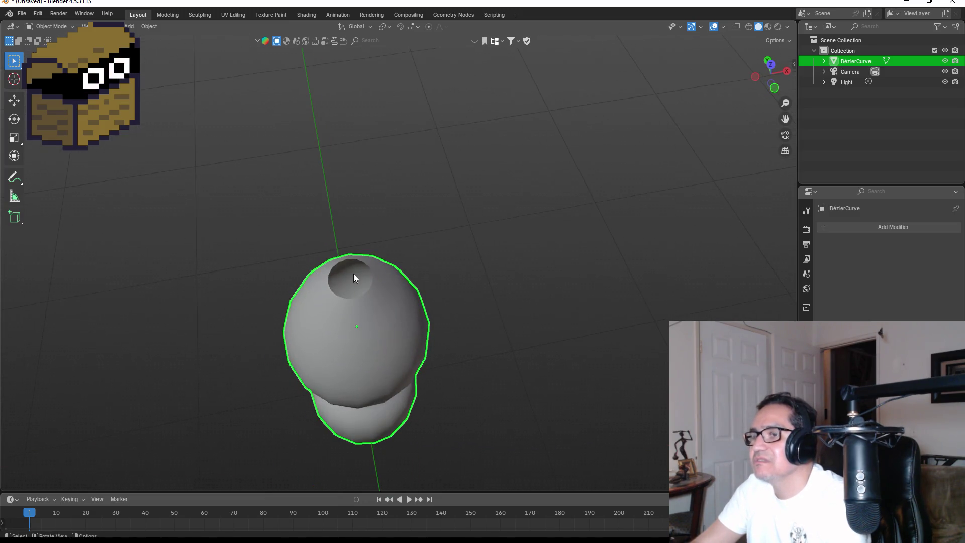
key(KP_1)
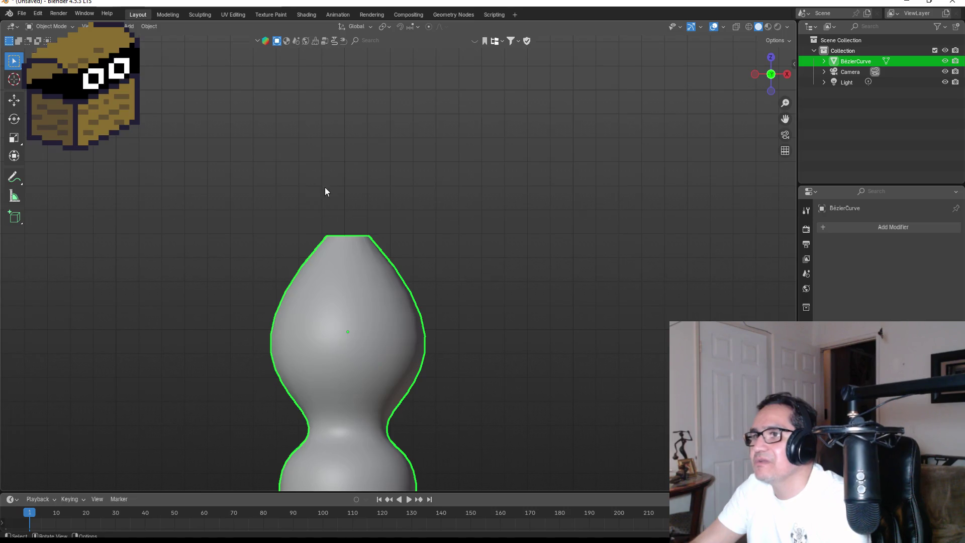
Add a new Circle mesh to the scene beside the hilt.
key(shift+a)
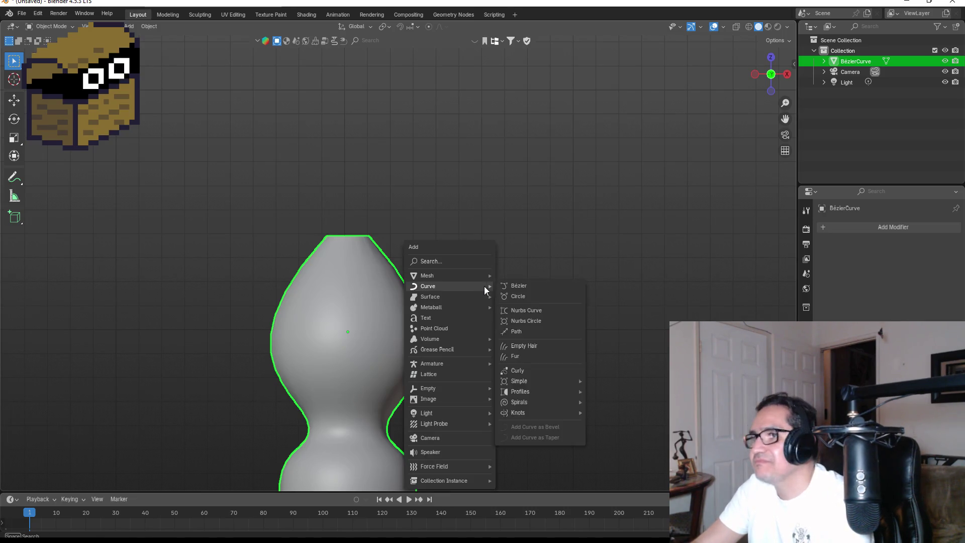
mouse_move(472, 271)
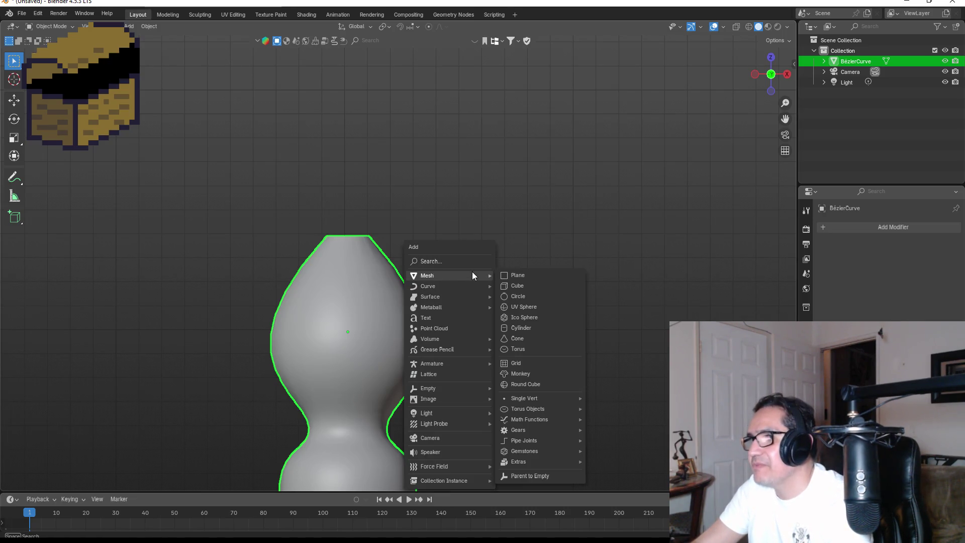
click(516, 296)
mouse_move(608, 196)
alt+middle_down()
mouse_move(507, 204)
mouse_move(481, 302)
alt+middle_up()
Move the circle over, then raise it along Z to the neck top at 1.4046 m.
key(g)
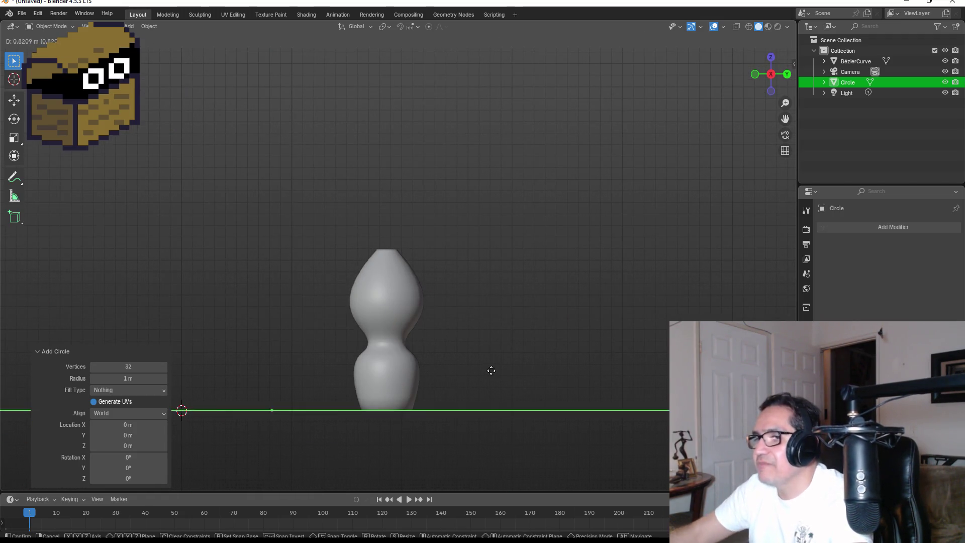
click(608, 381)
key(g)
key(z)
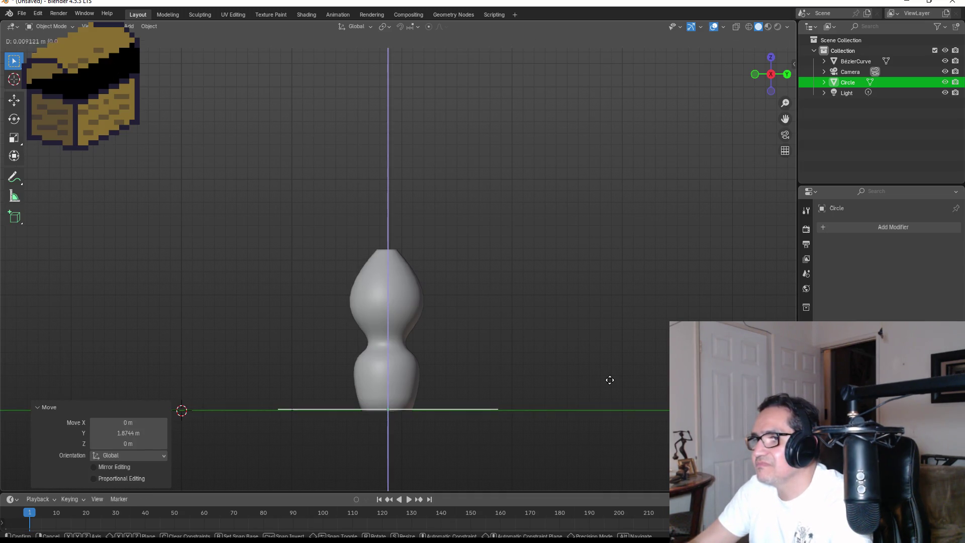
click(612, 224)
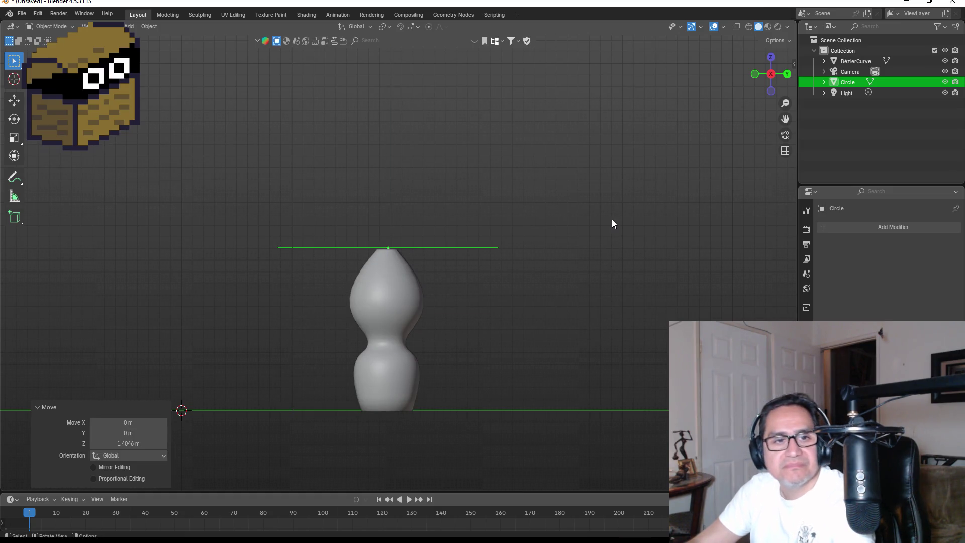
From top view, scale the circle to 0.089 and centre it on the neck opening.
click(770, 57)
key(s)
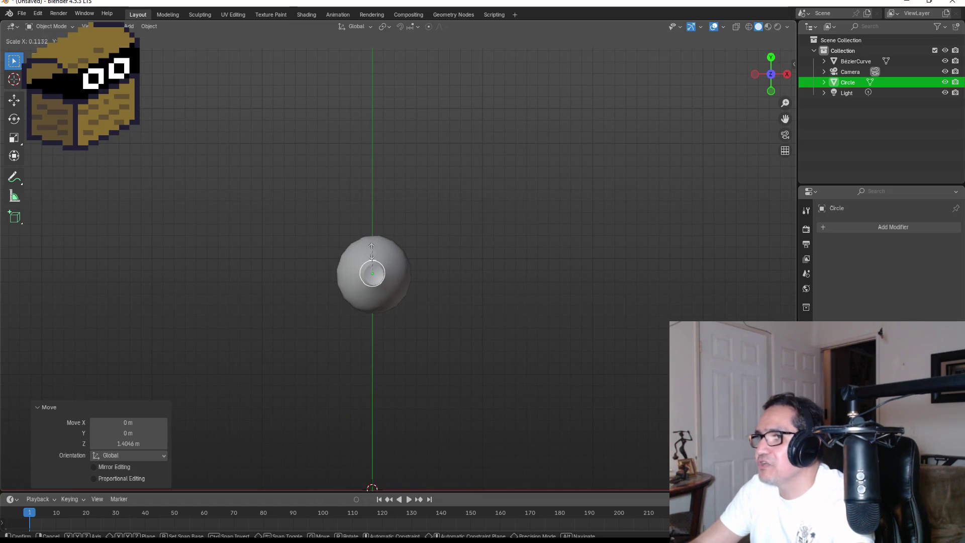
click(371, 251)
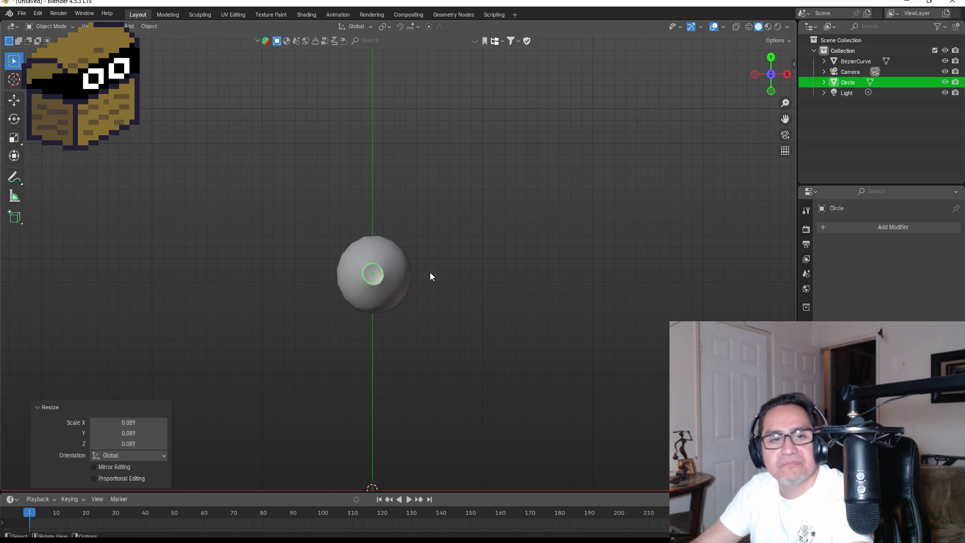
scroll(415, 278, up, 8)
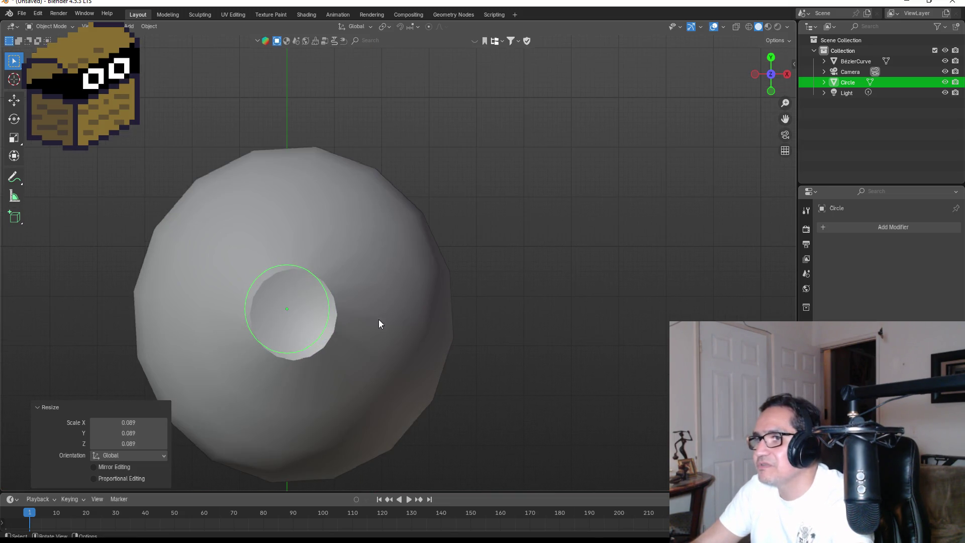
key(g)
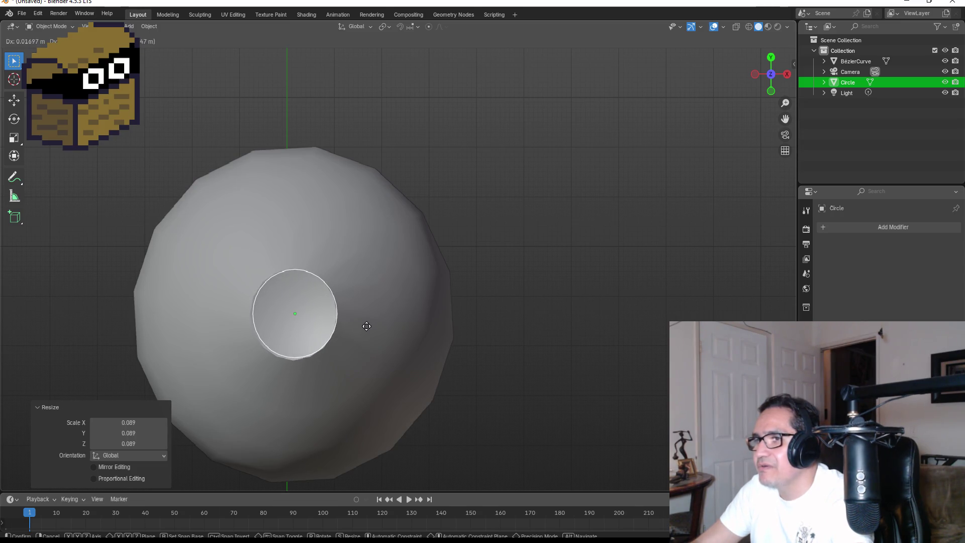
click(366, 326)
key(KP_1)
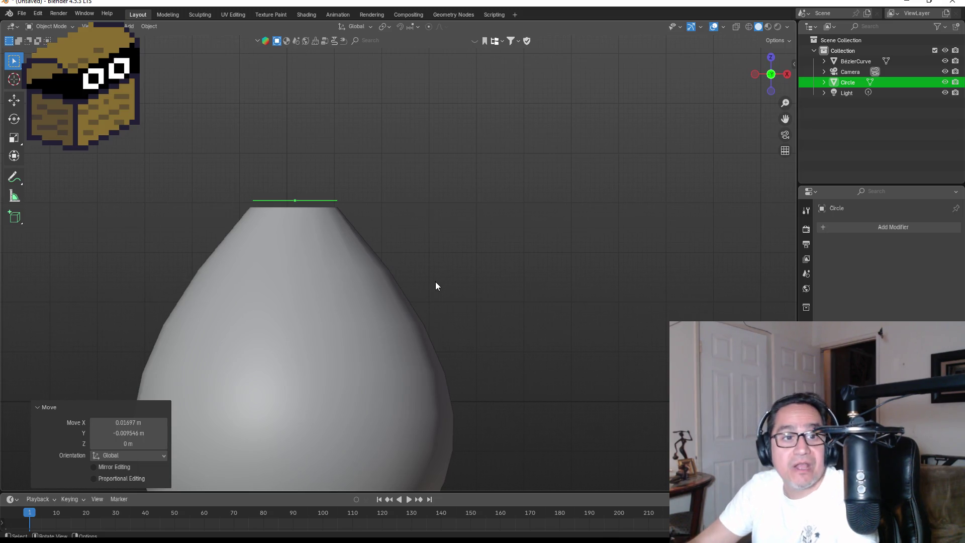
key(Tab)
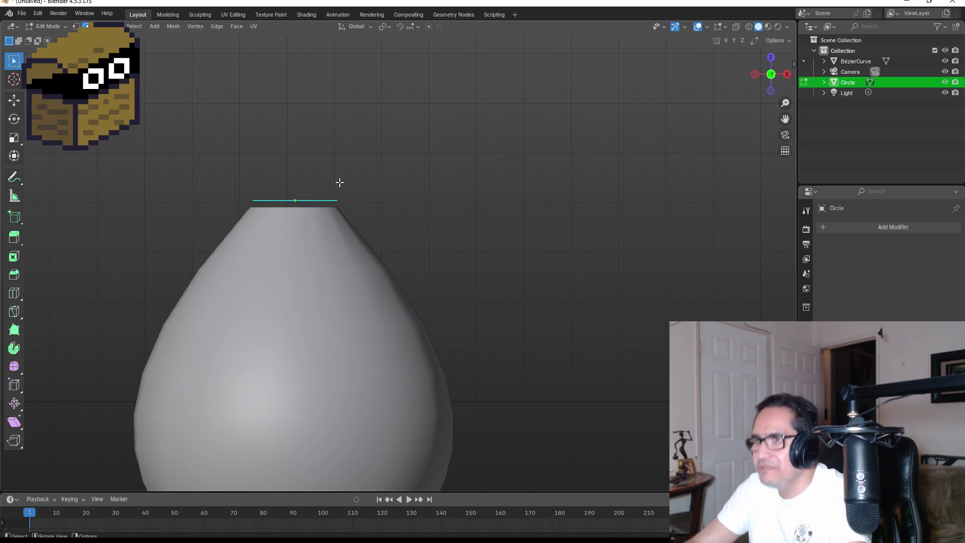
Extrude the circle's edges straight up along Z to form the collar wall.
key(e)
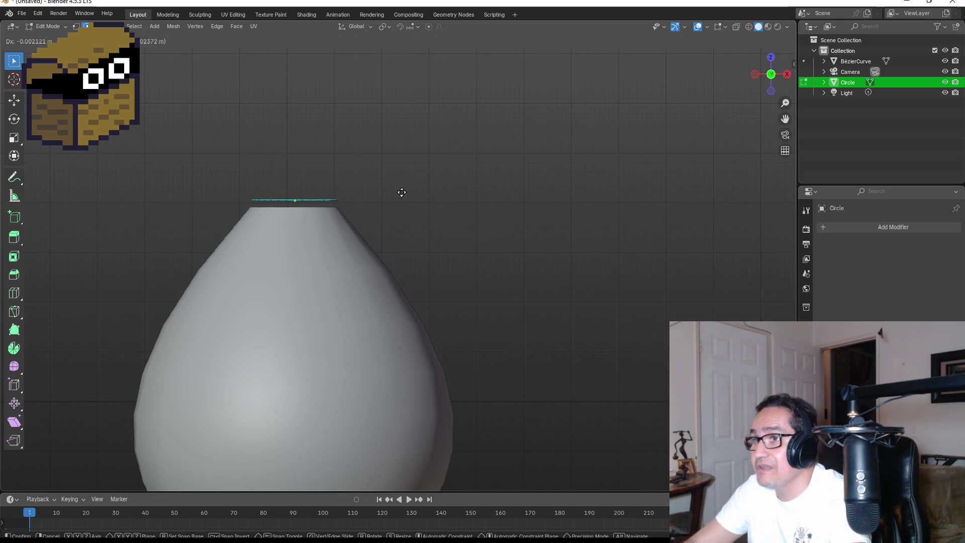
right_click(403, 187)
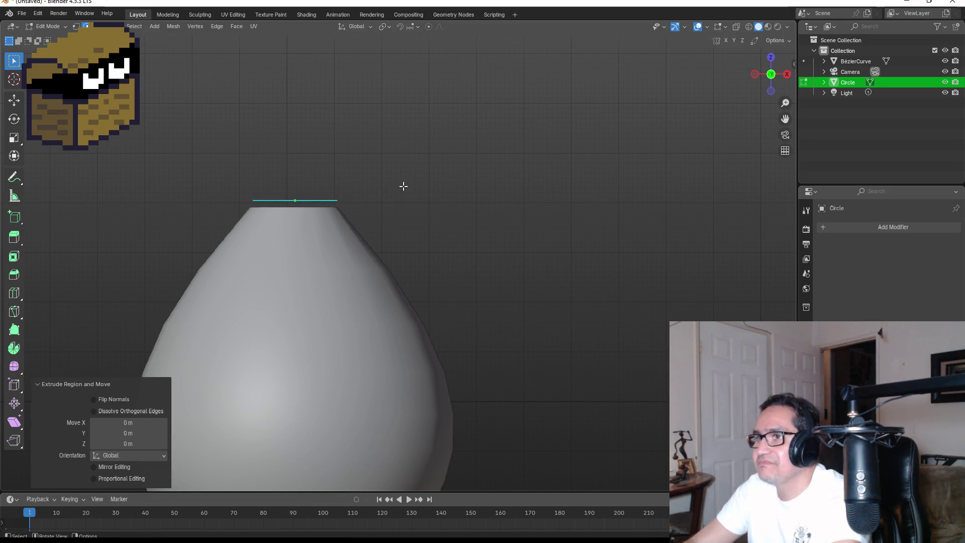
key(alt+e)
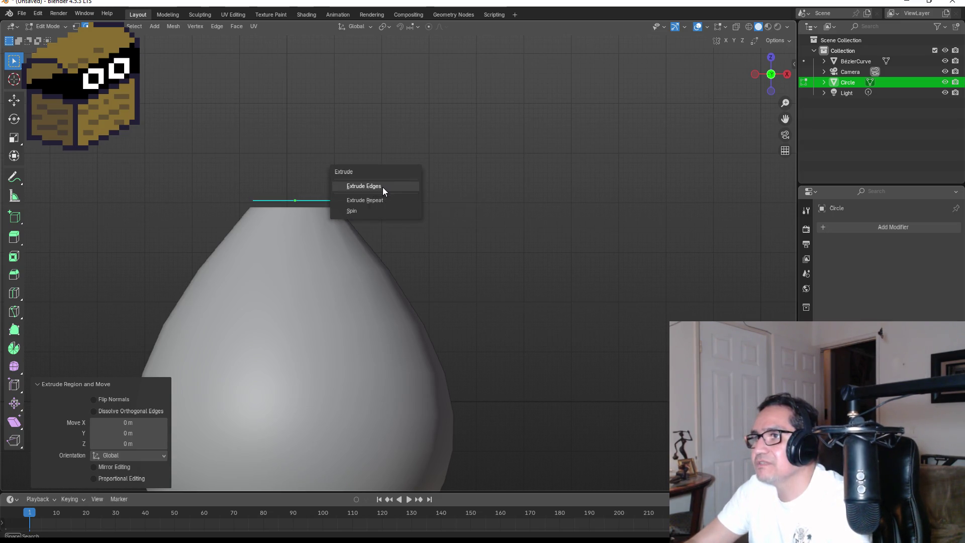
click(383, 187)
key(z)
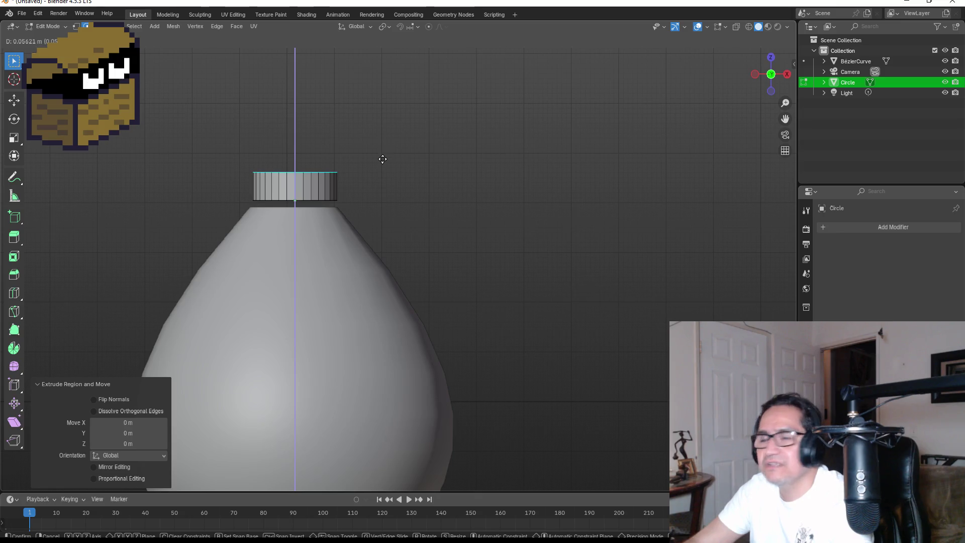
click(382, 159)
click(413, 189)
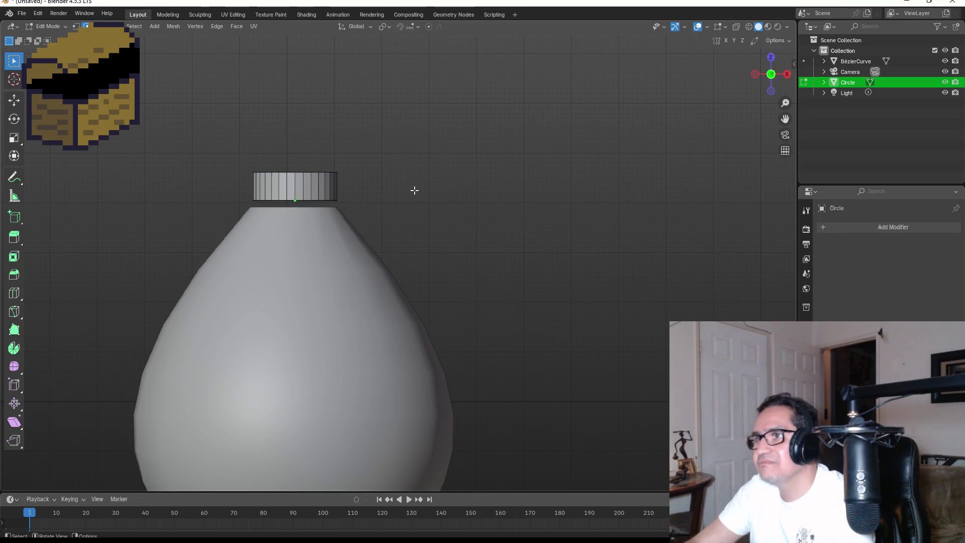
Lower the whole collar about 0.024 m along Z so it sits on the neck.
key(Tab)
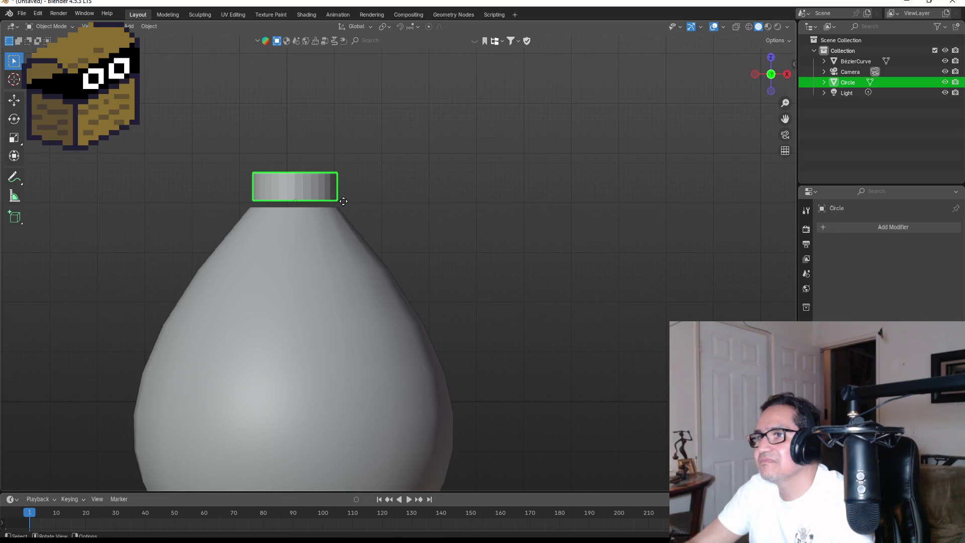
key(g)
key(z)
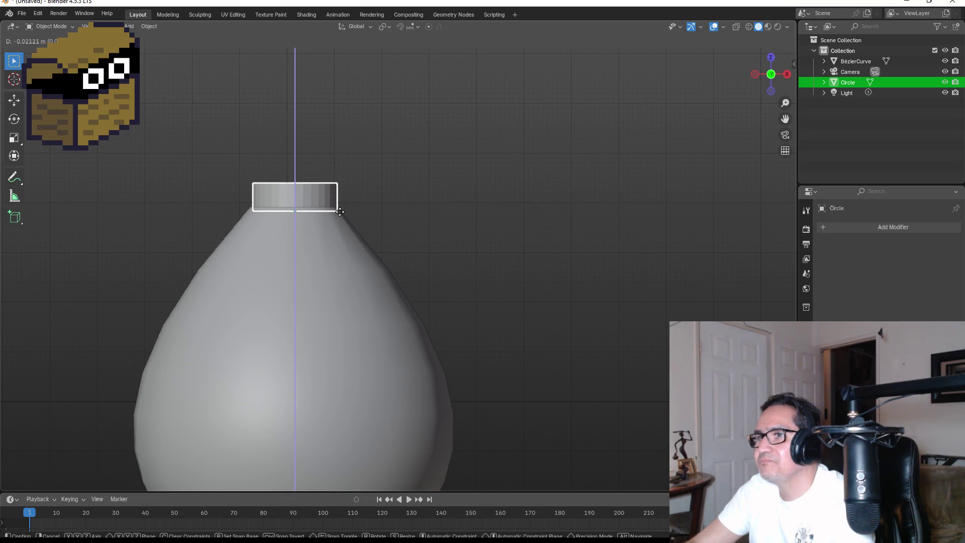
click(341, 211)
scroll(406, 210, down, 5)
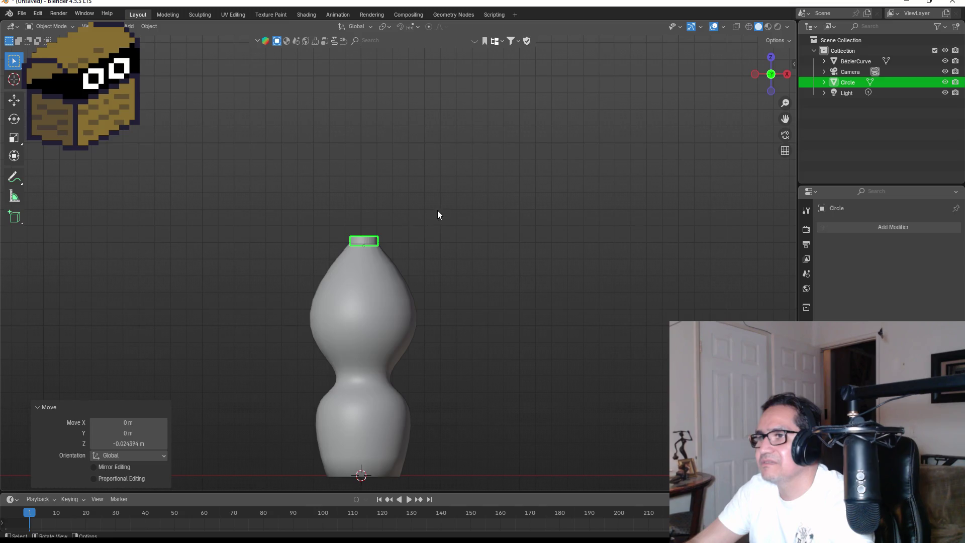
click(416, 216)
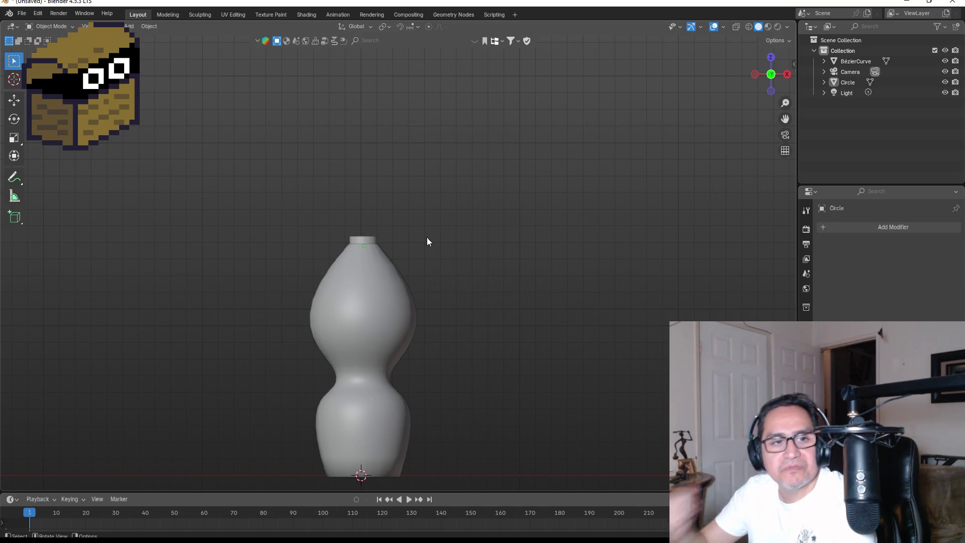
scroll(396, 215, up, 4)
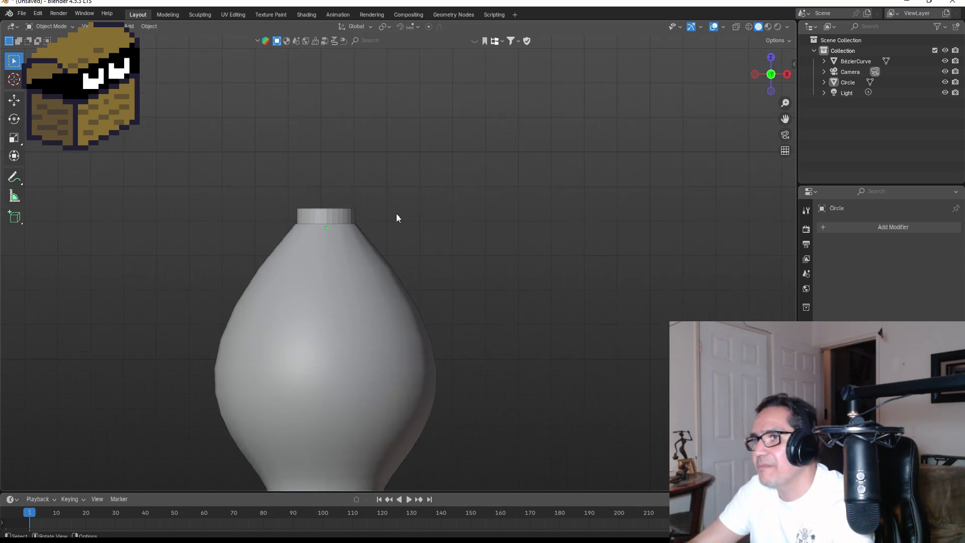
With X-ray on, select the collar's top edge ring and raise it along Z.
click(335, 210)
key(Tab)
drag(267, 189, 383, 218)
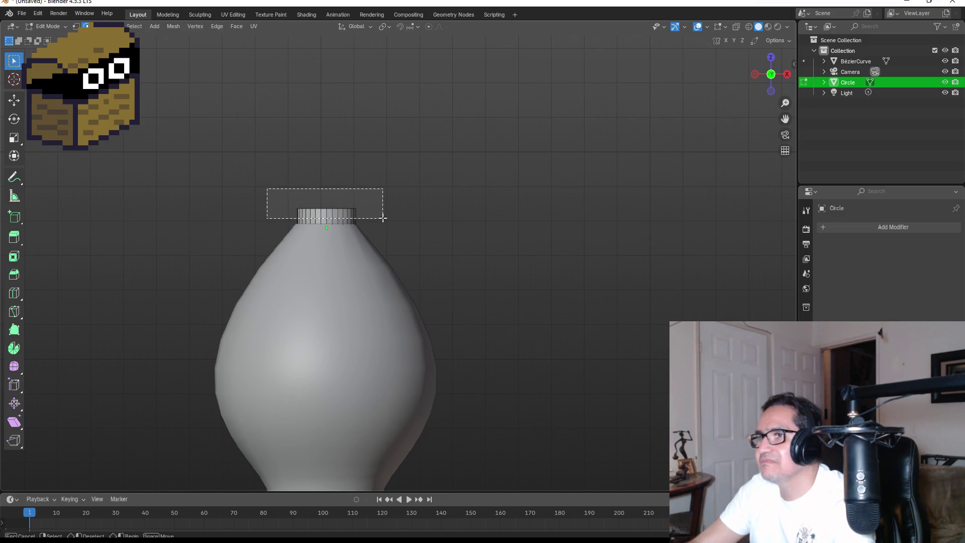
key(shift+z)
drag(237, 178, 400, 217)
key(g)
key(z)
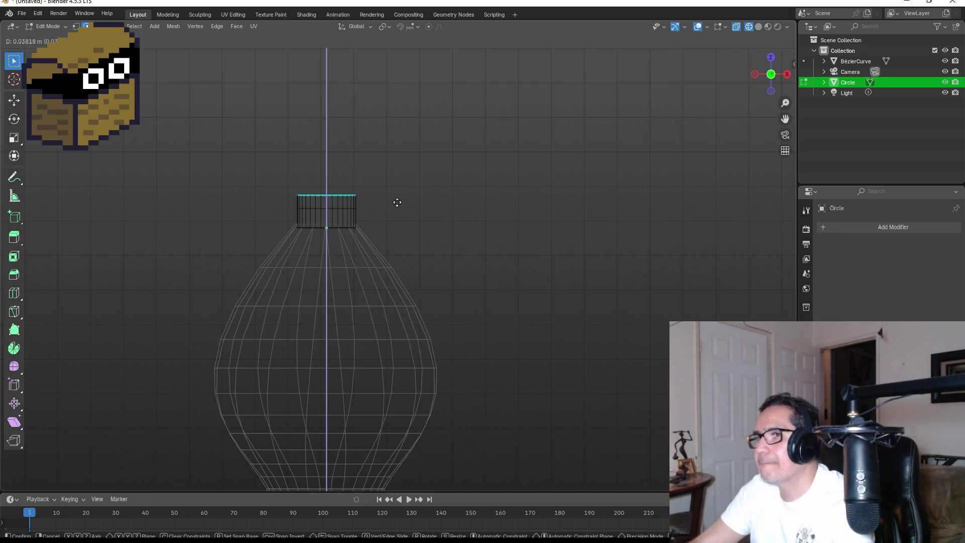
click(397, 202)
Reselect the collar's top ring and scale it outward to 1.141.
drag(243, 168, 397, 207)
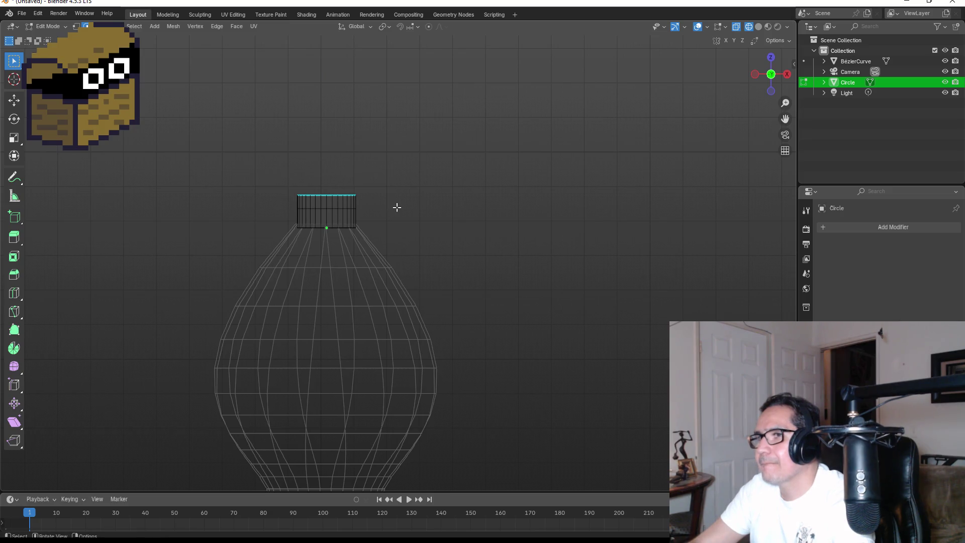
scroll(280, 142, up, 2)
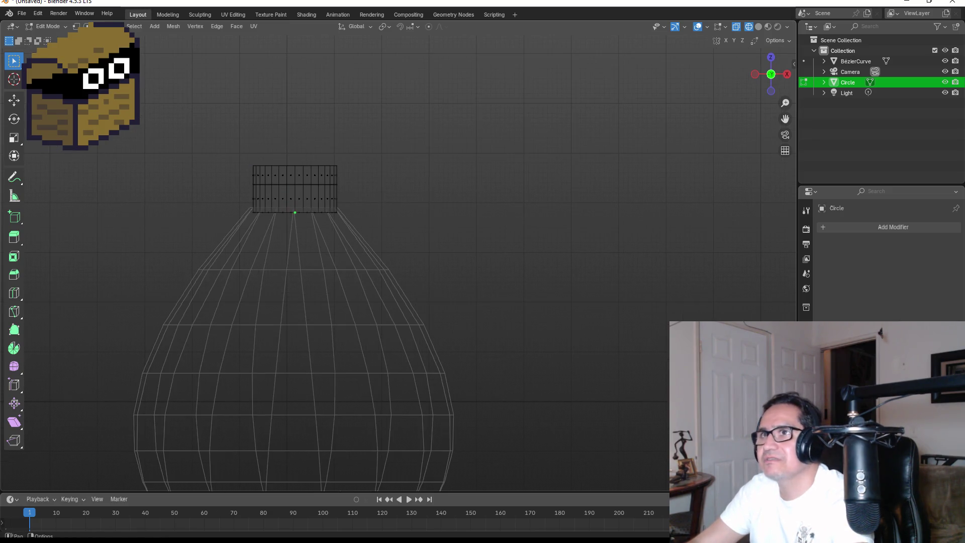
drag(213, 135, 363, 178)
key(s)
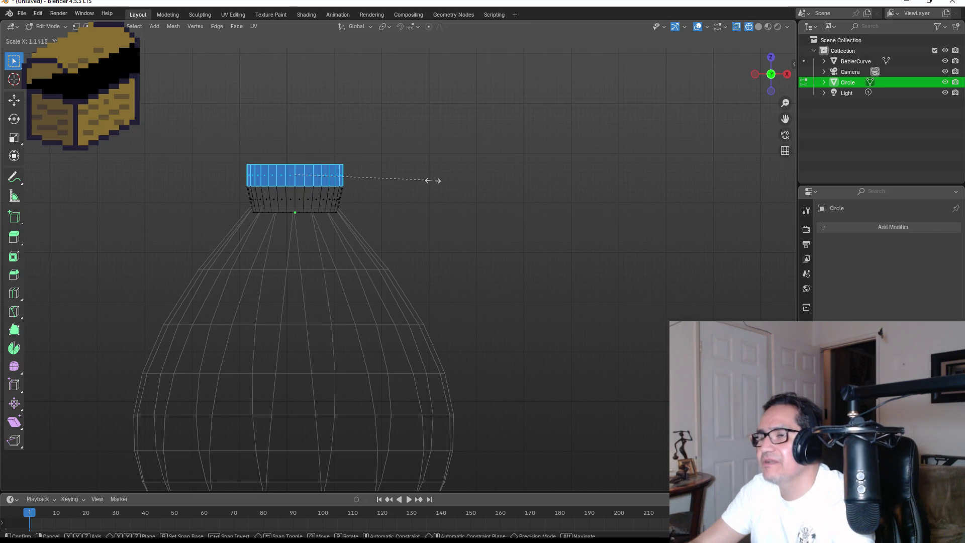
click(433, 181)
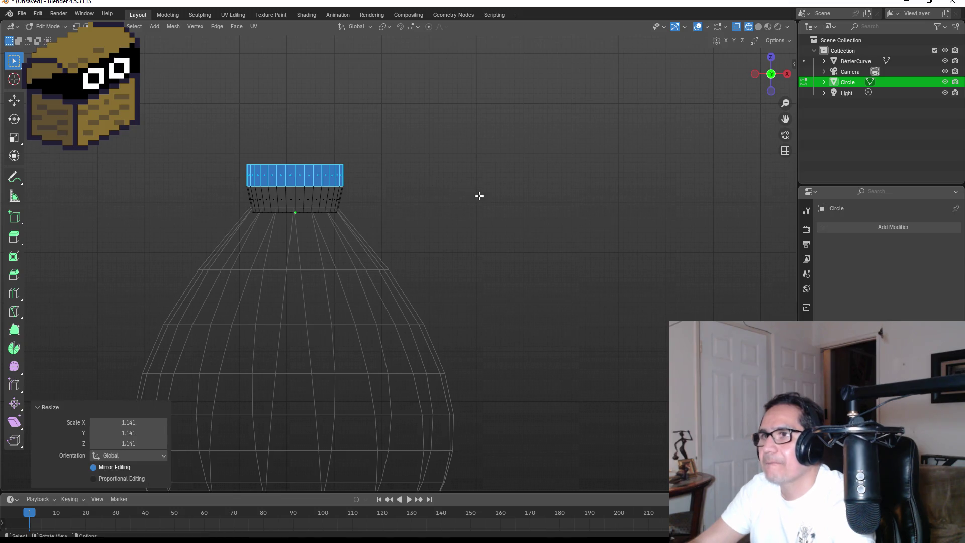
Switch the viewport to Material Preview and view the capped hilt from the front in Object Mode.
key(Tab)
scroll(396, 225, down, 5)
scroll(469, 258, up, 5)
scroll(466, 261, down, 4)
key(Tab)
scroll(504, 281, down, 3)
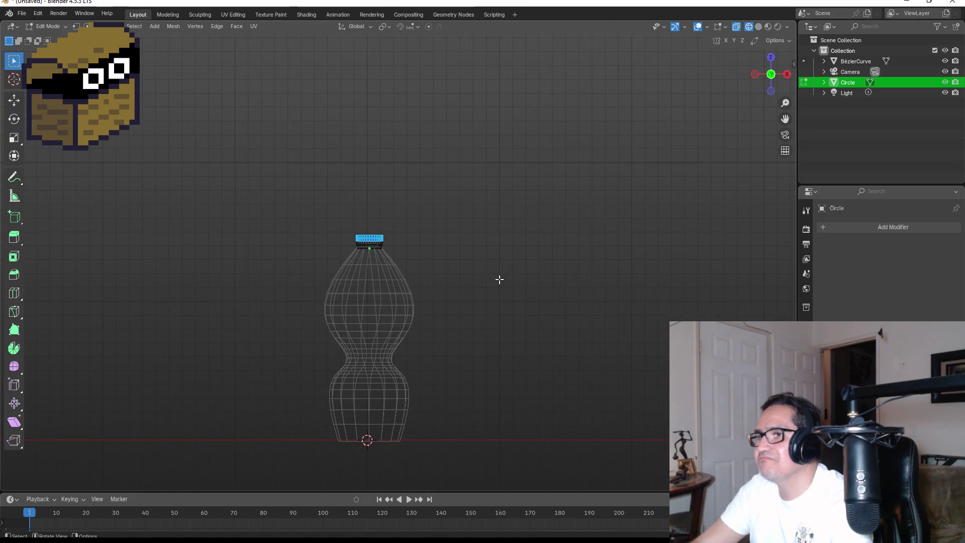
key(z)
click(512, 335)
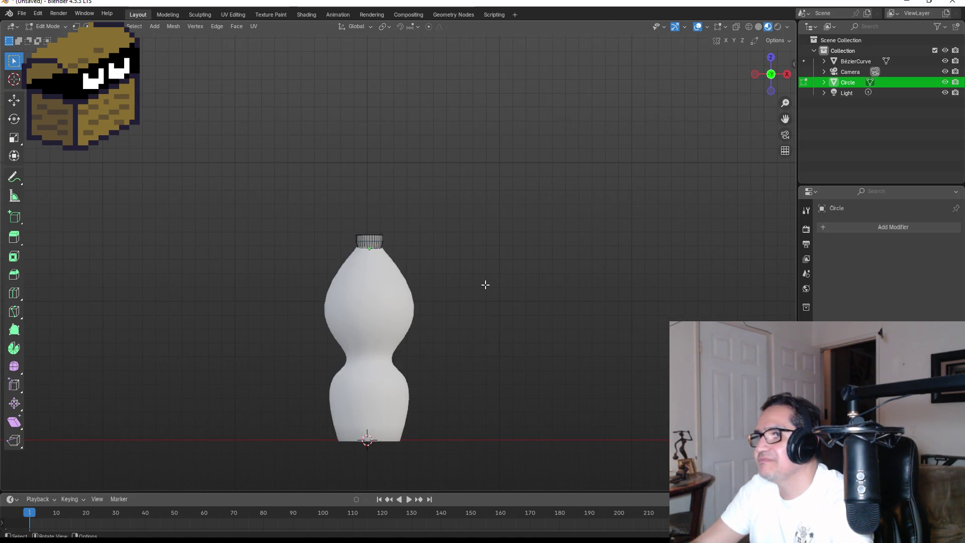
key(Tab)
mouse_move(502, 286)
middle_down()
mouse_move(523, 275)
mouse_move(425, 277)
mouse_move(505, 278)
middle_up()
click(505, 278)
key(KP_1)
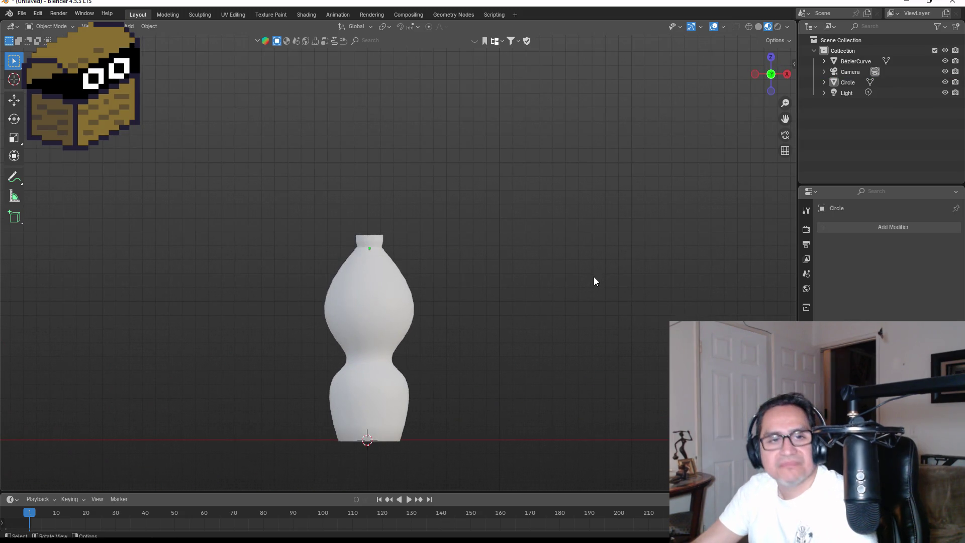
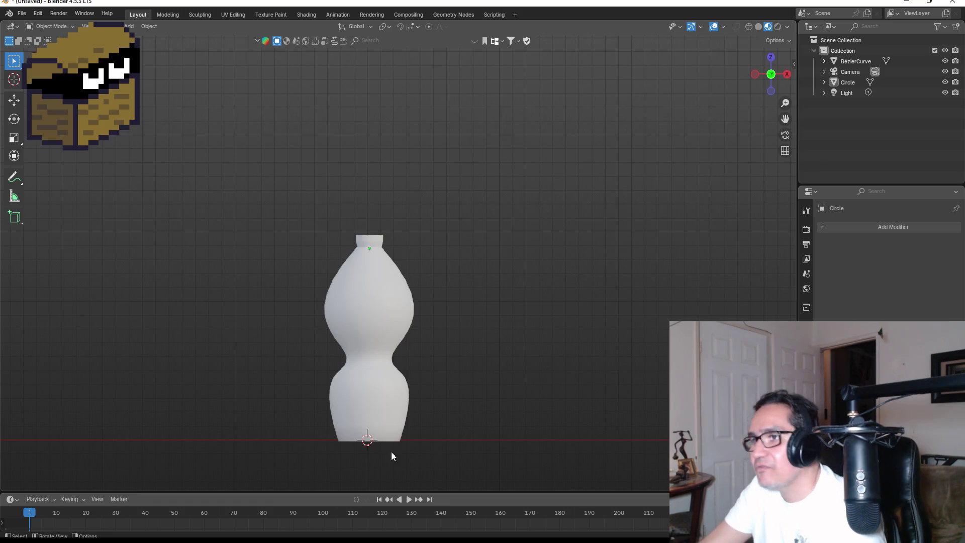
Add a centred edge loop around the bottle body's waist in Edit Mode.
click(397, 320)
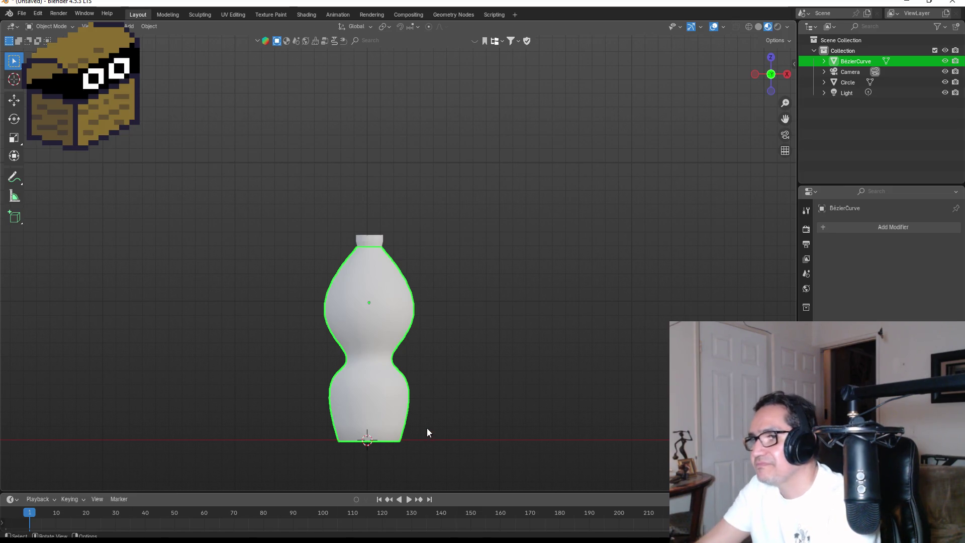
key(Tab)
scroll(395, 361, up, 2)
scroll(387, 402, down, 1)
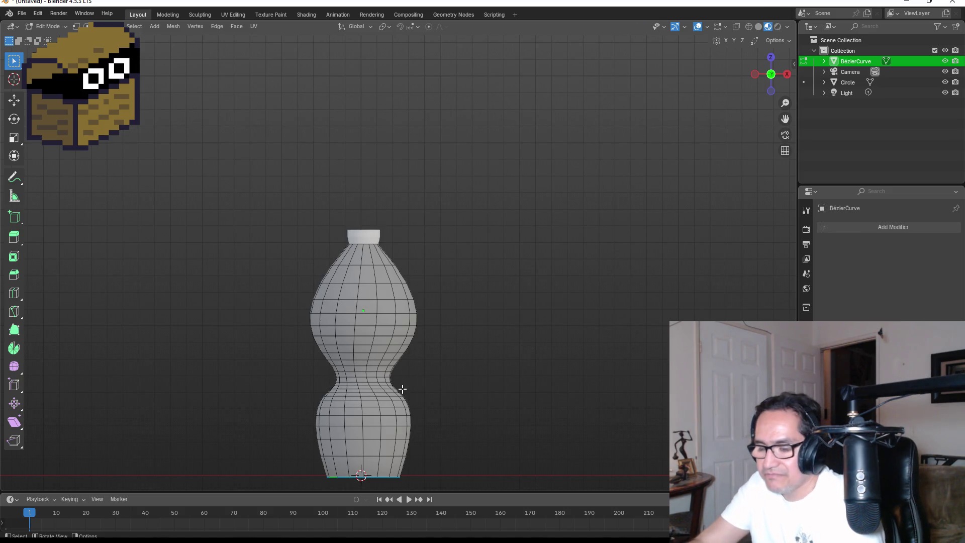
key(ctrl+r)
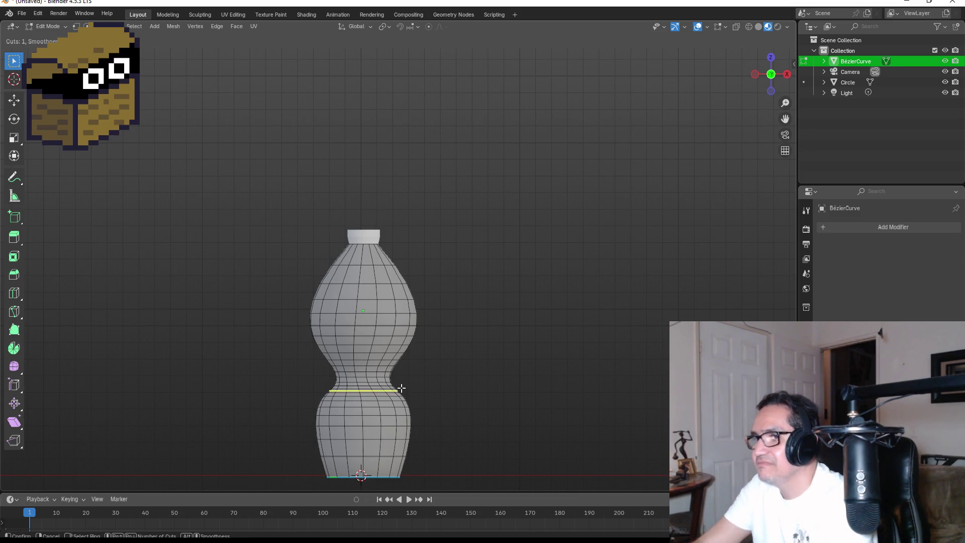
click(392, 355)
right_click(391, 356)
click(448, 367)
Switch to wireframe shading and box-select the lower half of the bottle mesh.
key(z)
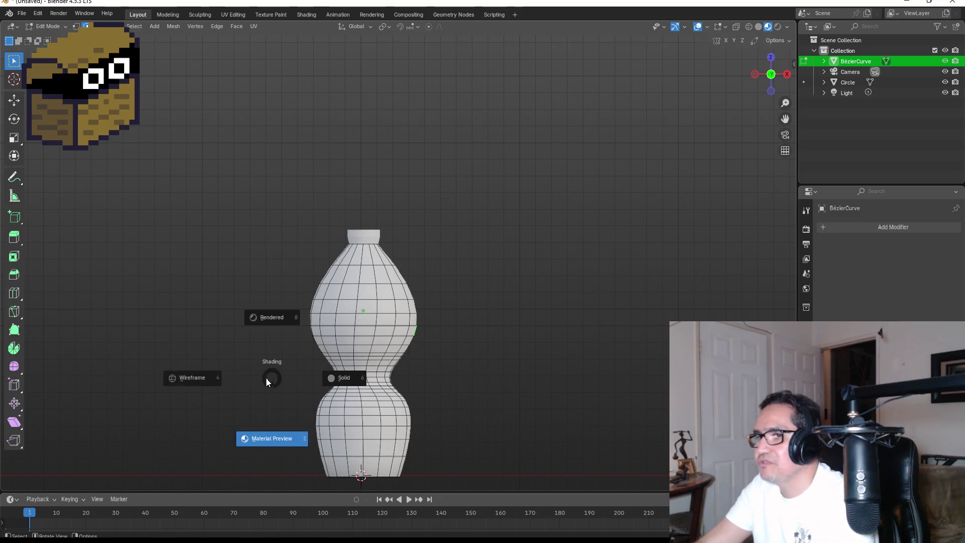
click(210, 380)
drag(222, 366, 474, 486)
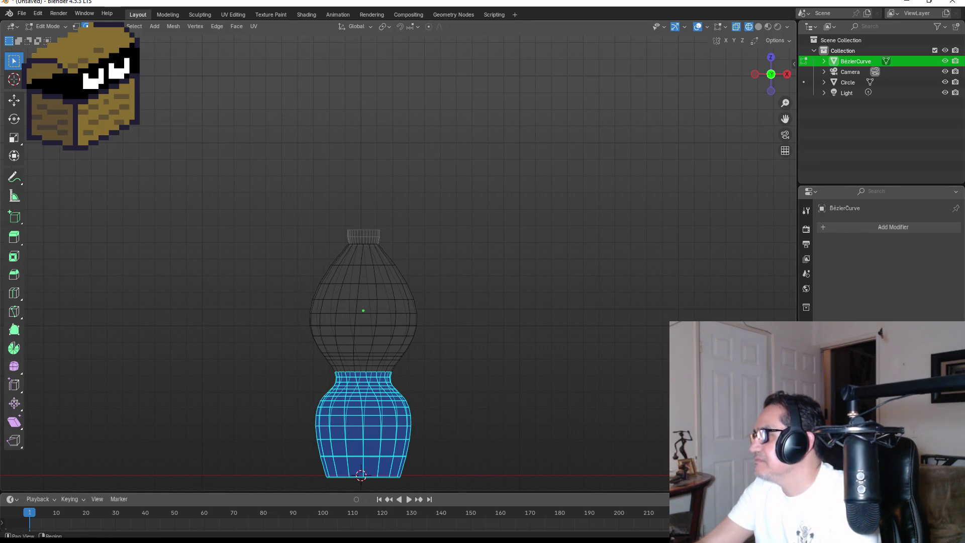
Rename the bottle's existing material to Red and give it a red base colour.
click(806, 418)
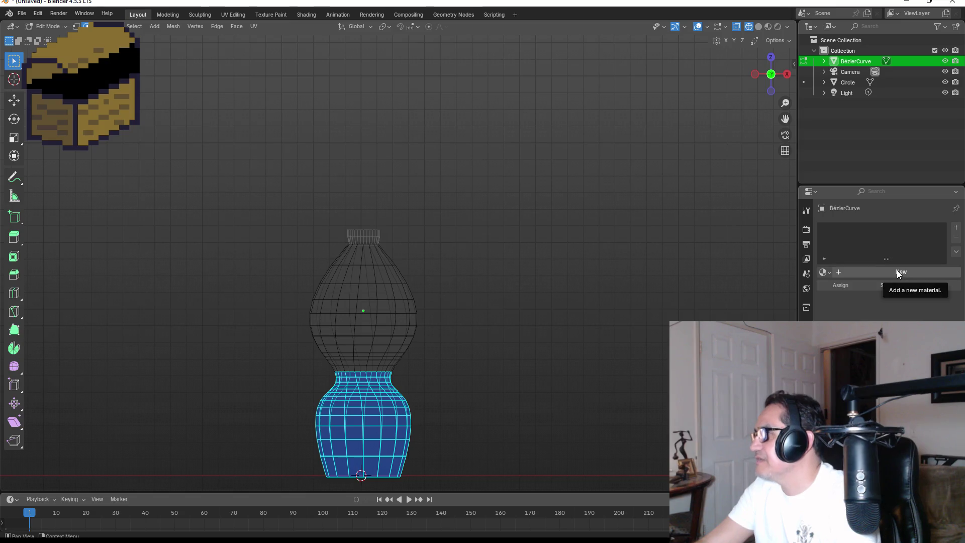
click(827, 271)
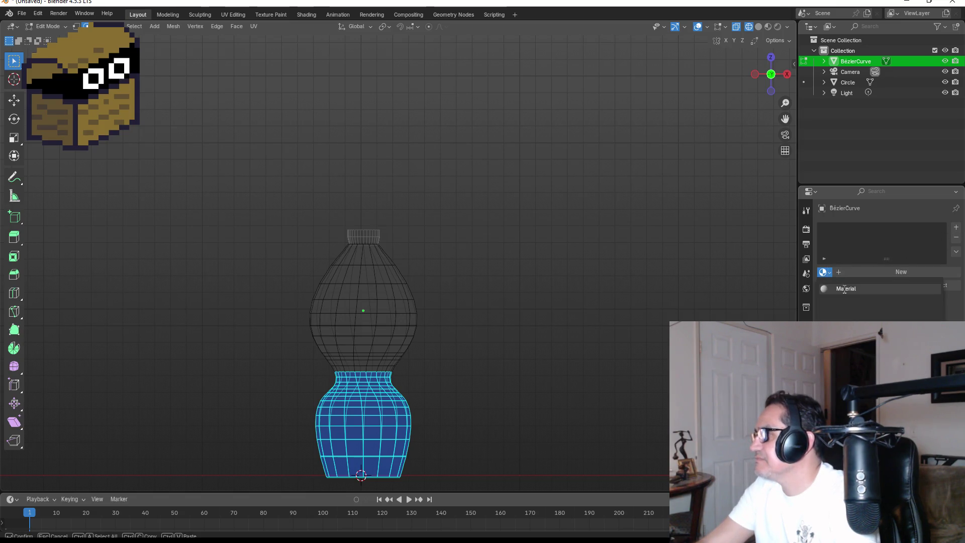
click(866, 289)
double_click(873, 230)
text(Red)
key(Return)
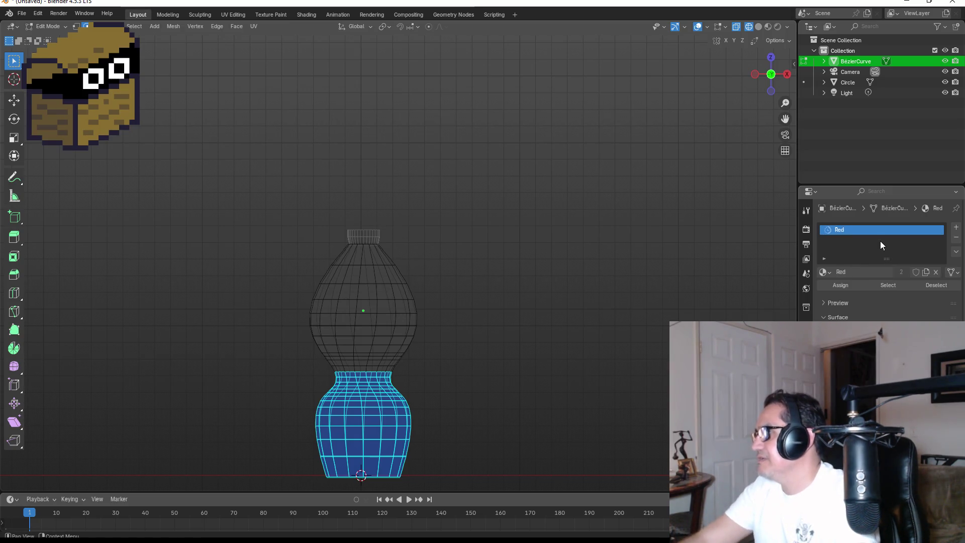
click(900, 346)
drag(897, 228, 899, 261)
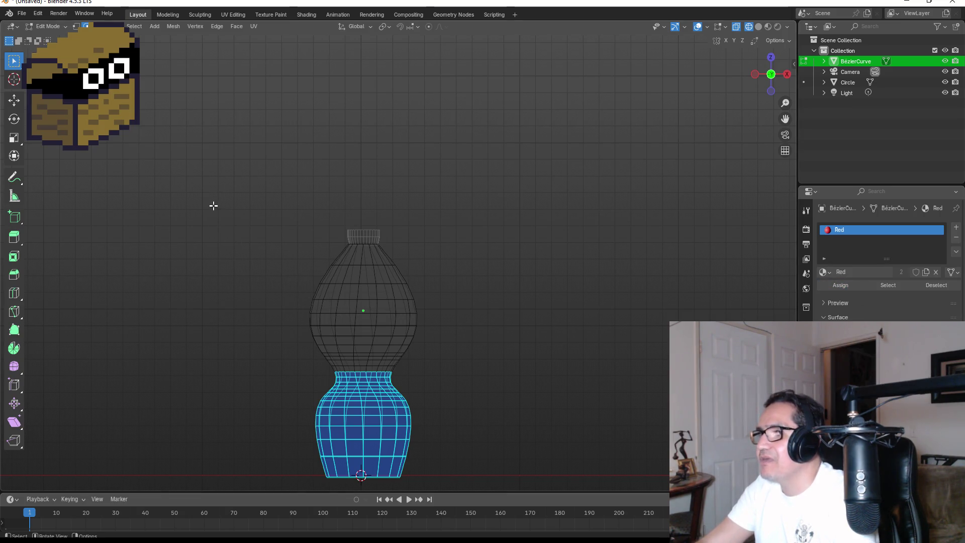
Assign the upper half a new second-slot material named White.
drag(203, 194, 486, 370)
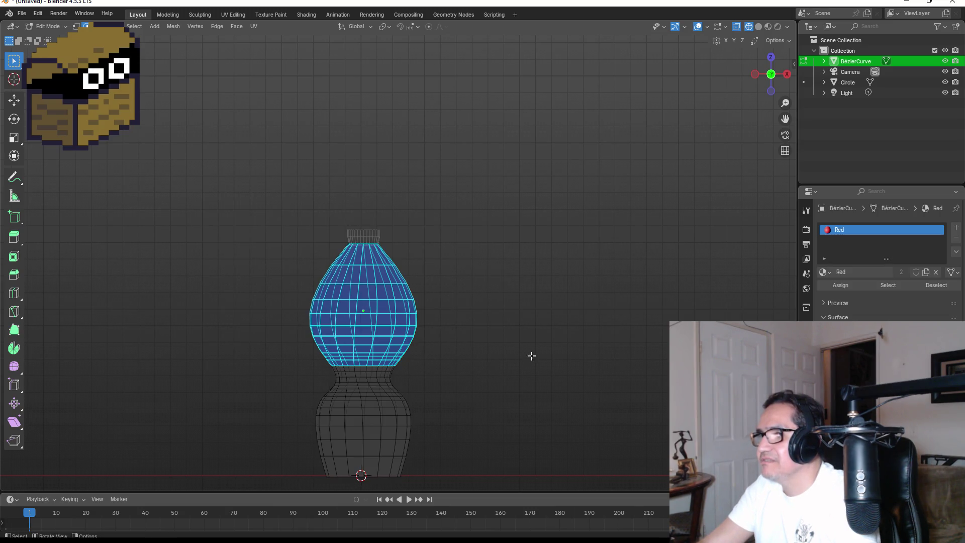
click(956, 227)
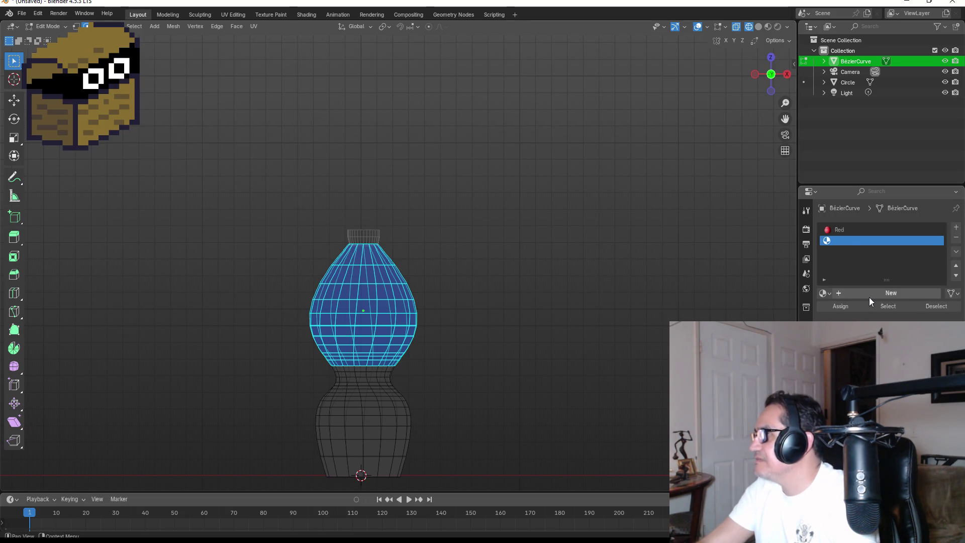
click(869, 297)
double_click(864, 241)
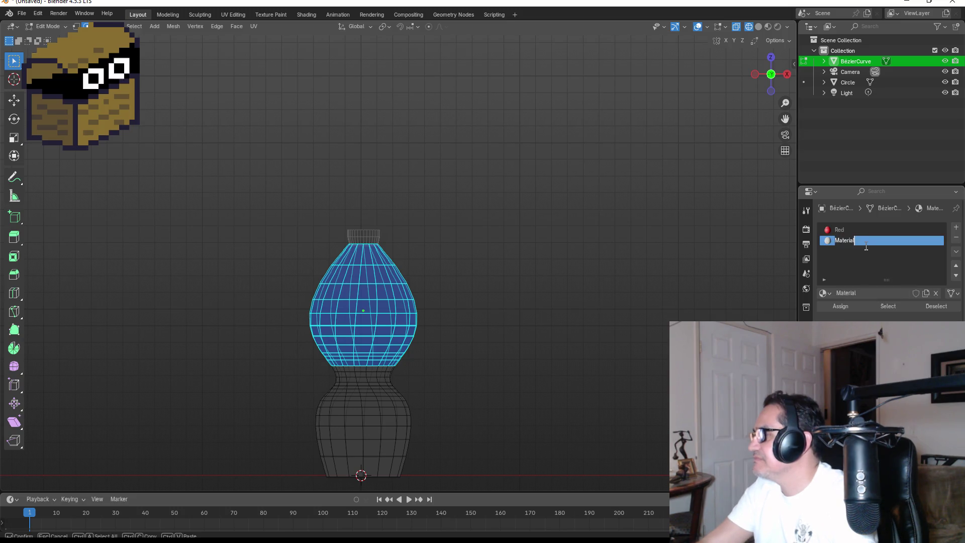
text(White)
key(Return)
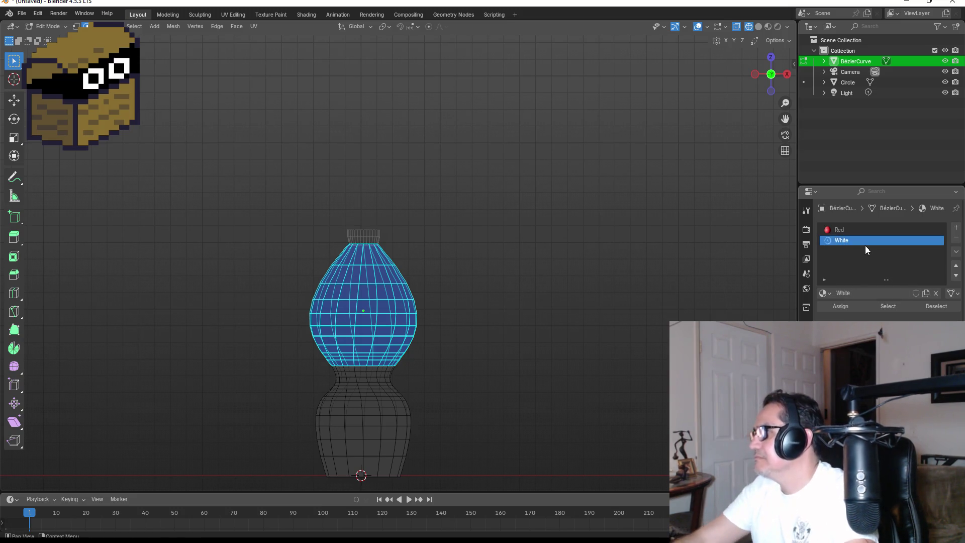
click(841, 306)
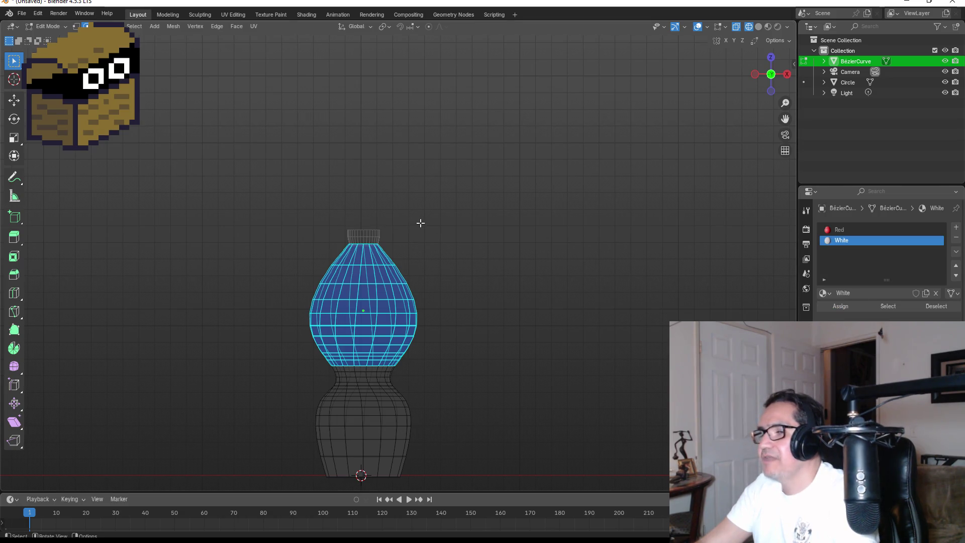
Return to Object Mode and view the bottle in Material Preview shading.
key(Tab)
key(z)
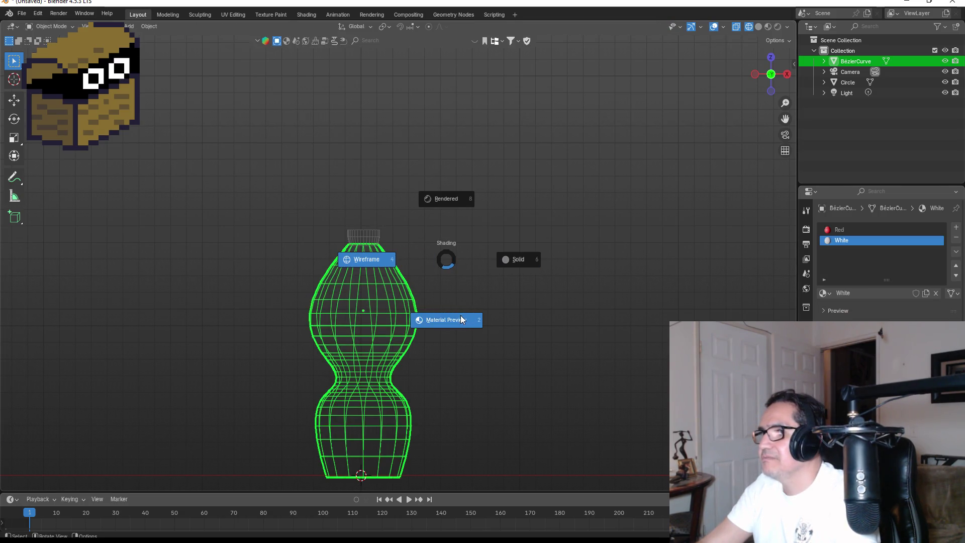
click(462, 320)
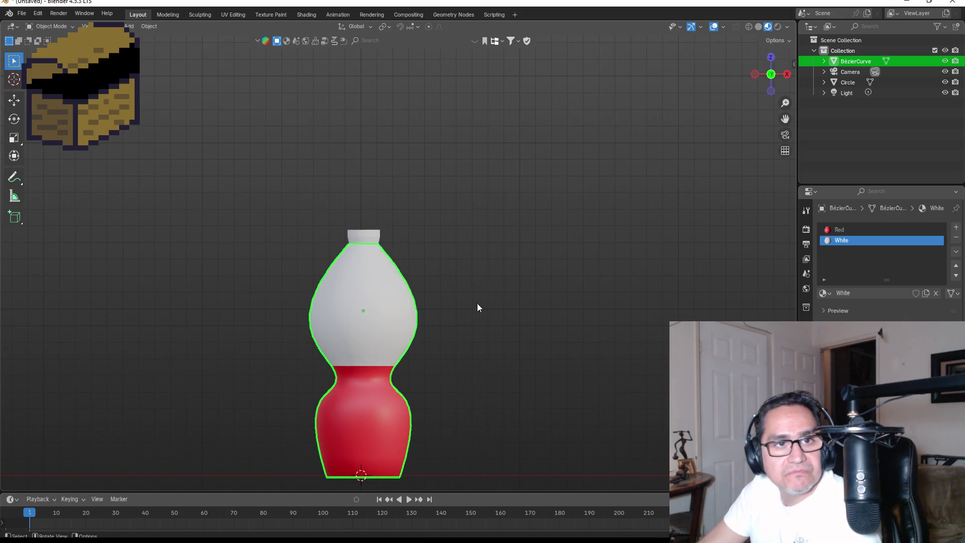
Create a new material named Brown on the cork and tint its base colour warm brown.
scroll(321, 196, up, 4)
click(323, 199)
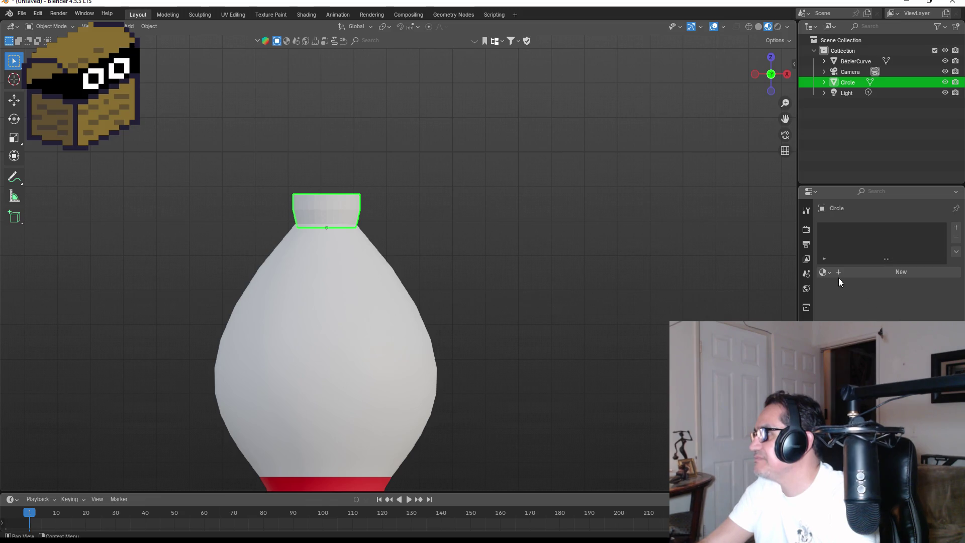
click(868, 273)
double_click(888, 229)
text(Brown)
key(Return)
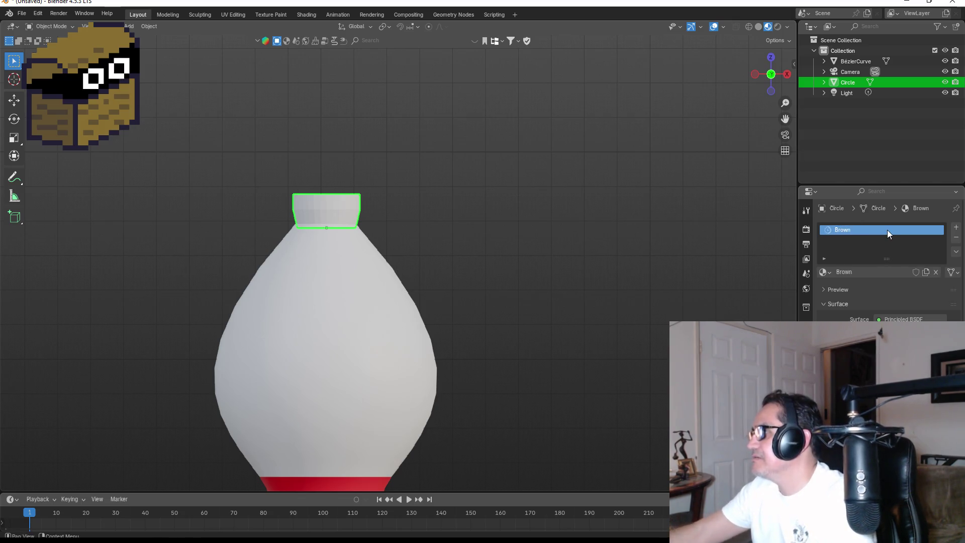
click(904, 334)
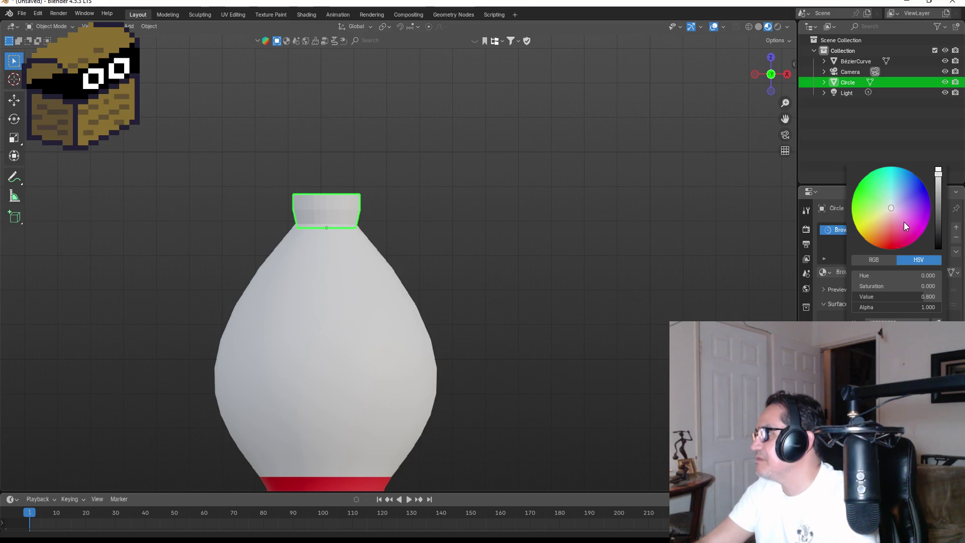
drag(897, 209, 876, 232)
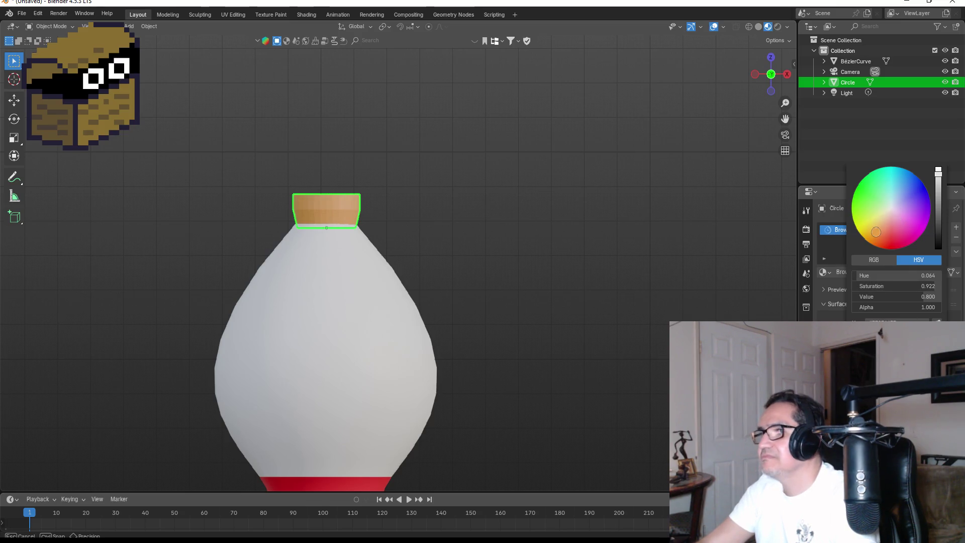
click(487, 259)
scroll(493, 266, down, 4)
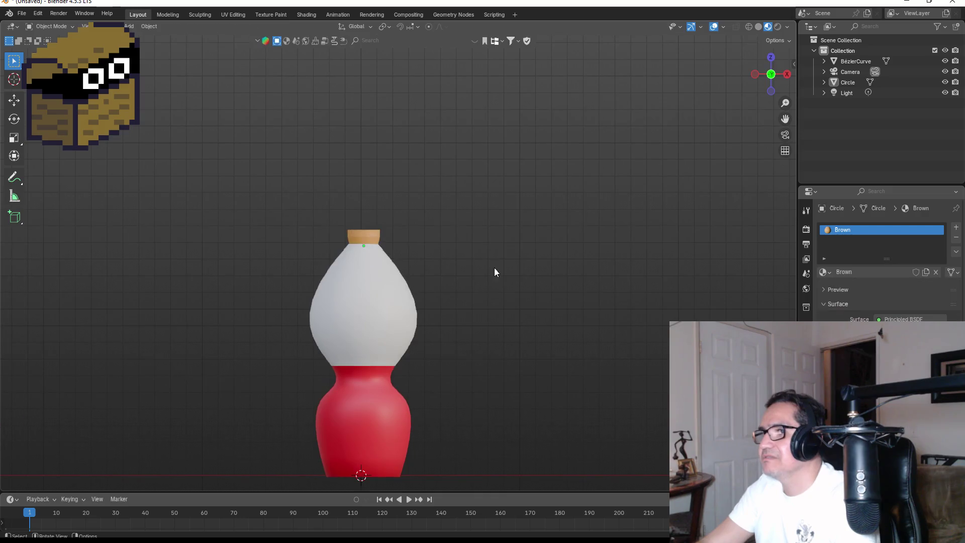
scroll(495, 272, down, 3)
middle_drag(529, 274, 379, 265)
key(KP_1)
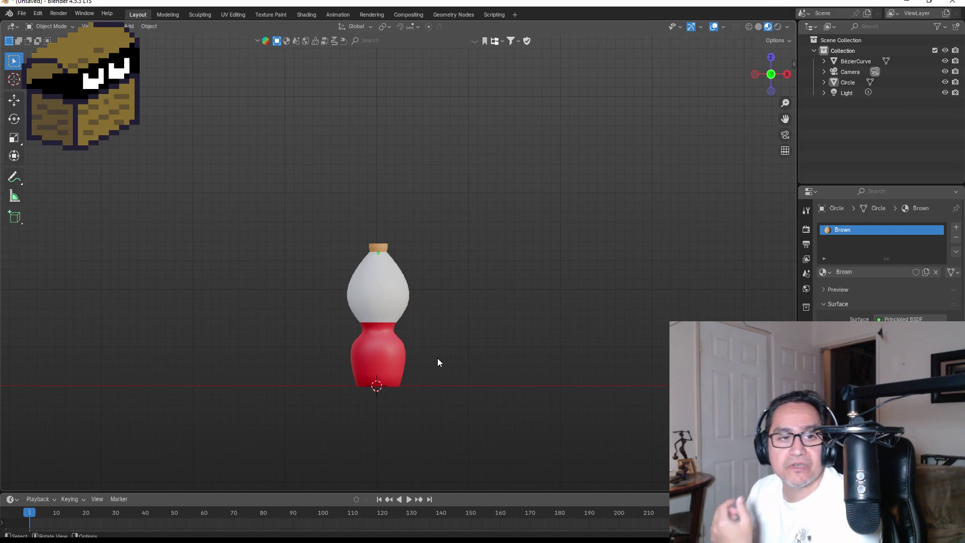
Select the bottle and cork together, start a move, then cancel and deselect.
scroll(444, 307, up, 2)
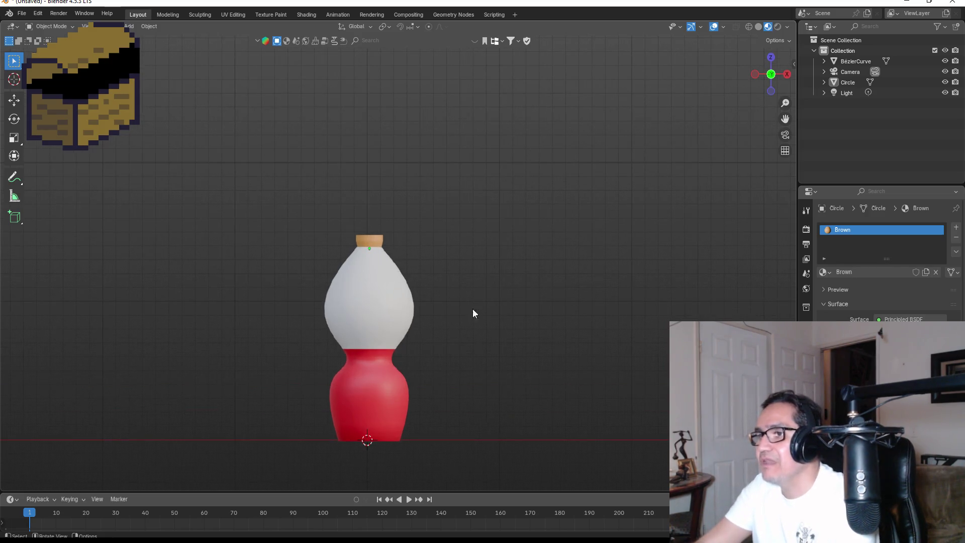
scroll(471, 309, down, 3)
click(388, 282)
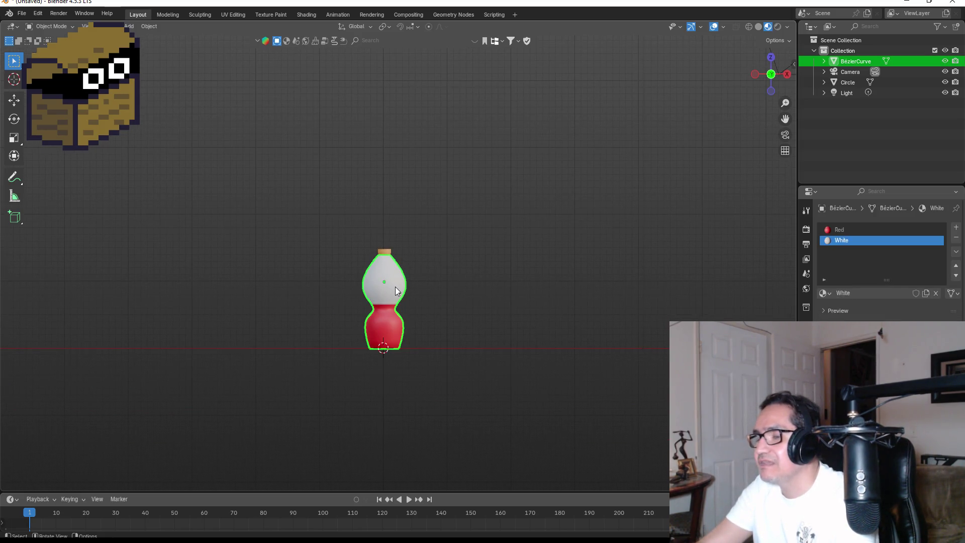
drag(272, 216, 475, 383)
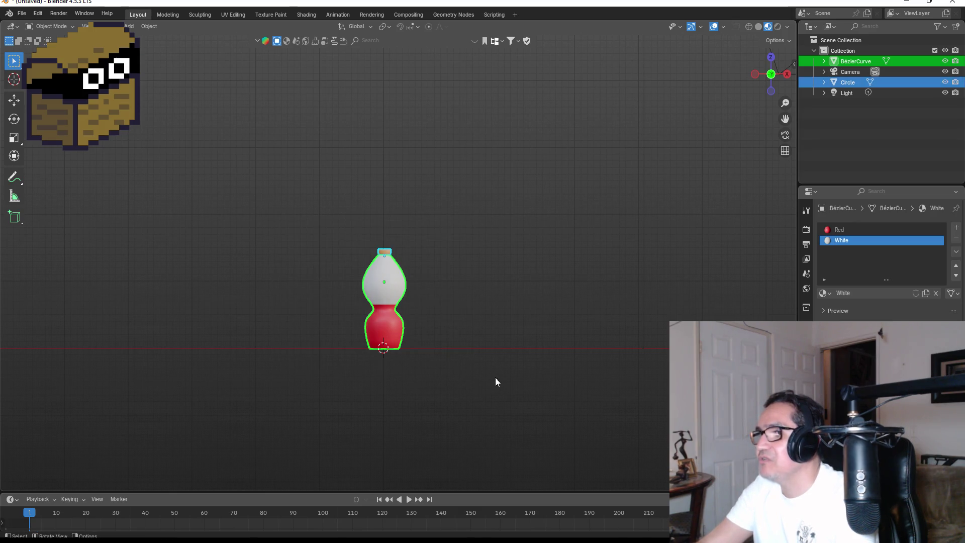
key(g)
right_click(431, 360)
scroll(441, 332, up, 3)
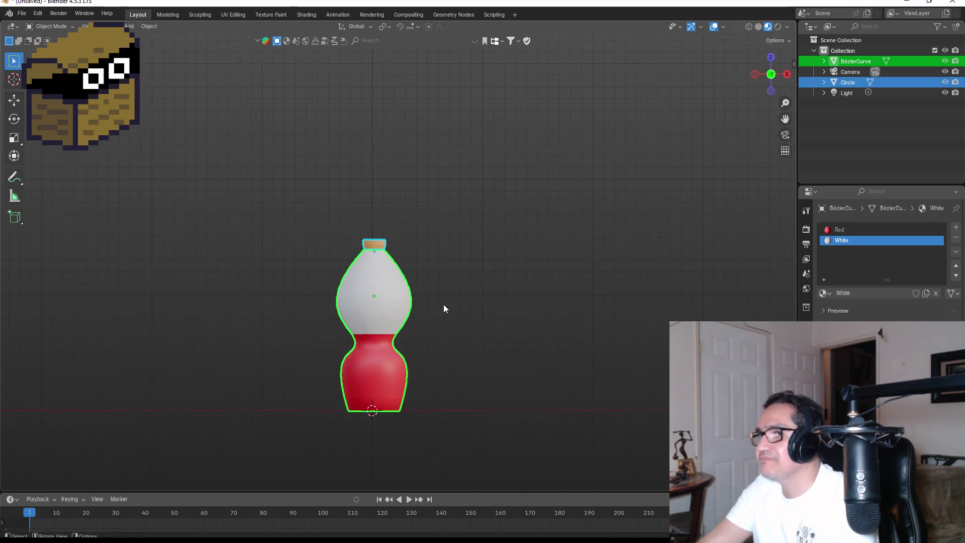
click(491, 276)
scroll(485, 279, down, 3)
Move the bottle, cork and light together along the Y axis onto the origin.
mouse_move(485, 281)
middle_down()
mouse_move(427, 322)
mouse_move(323, 338)
mouse_move(345, 321)
middle_up()
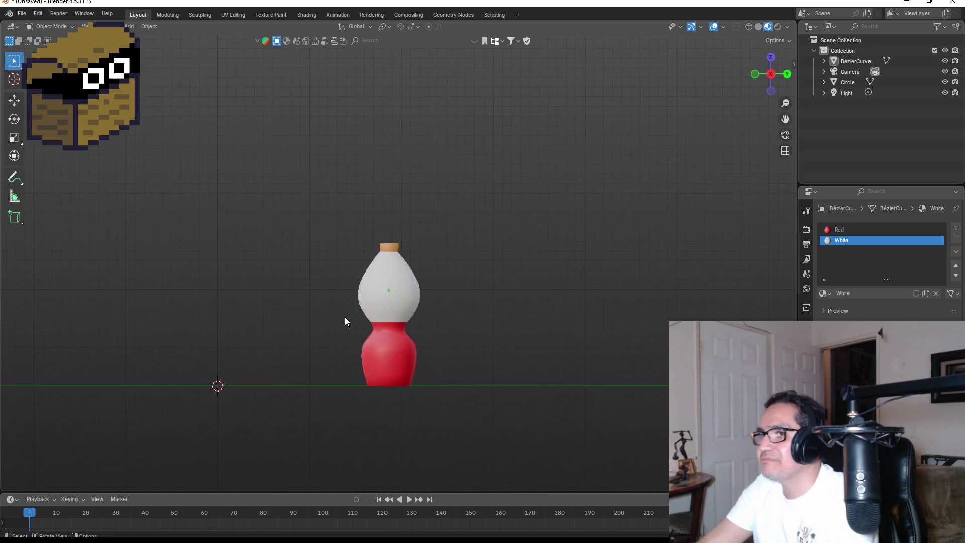
click(401, 315)
mouse_move(252, 172)
mouse_down()
mouse_move(338, 232)
mouse_move(557, 435)
mouse_up()
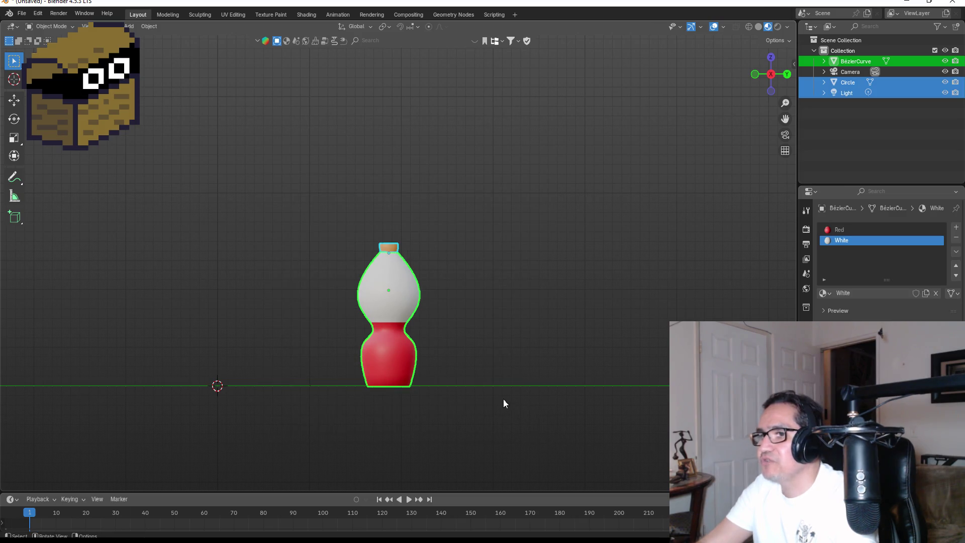
key(g)
key(y)
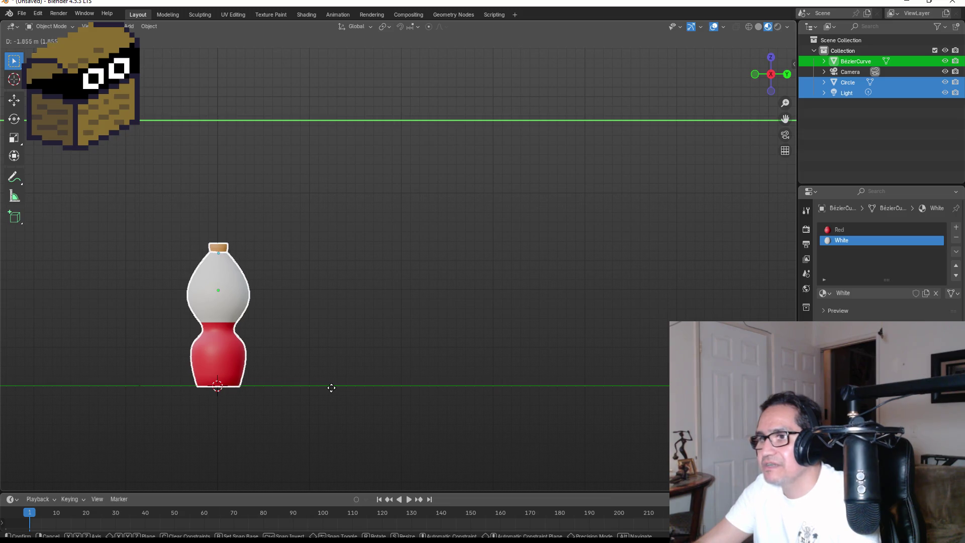
click(331, 388)
key(KP_1)
Tilt the view down onto the bottle's neck and enter Edit Mode on the brown ring.
click(505, 285)
mouse_move(504, 289)
middle_down()
mouse_move(499, 228)
mouse_move(472, 291)
mouse_move(508, 299)
middle_up()
key(KP_1)
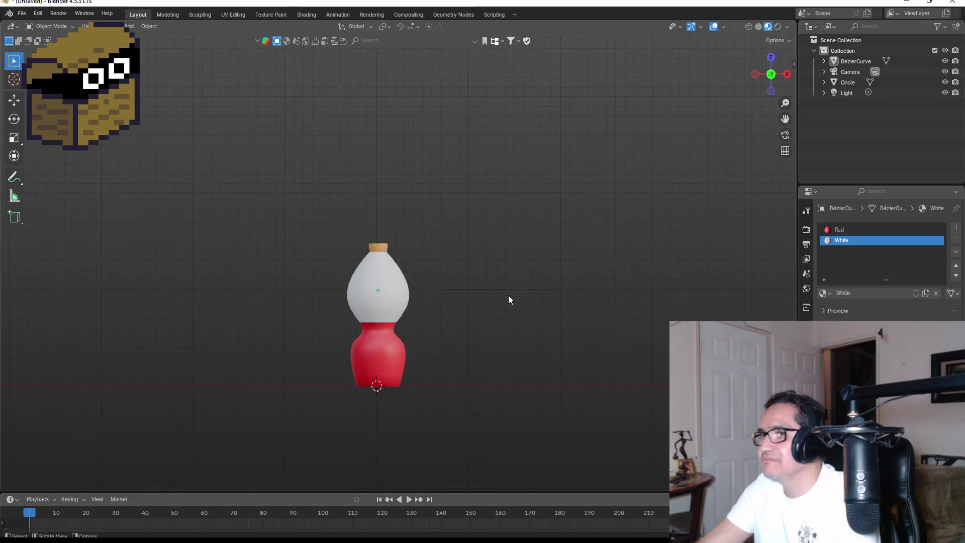
mouse_move(482, 254)
middle_down()
mouse_move(481, 308)
mouse_move(419, 399)
middle_up()
click(379, 427)
key(Tab)
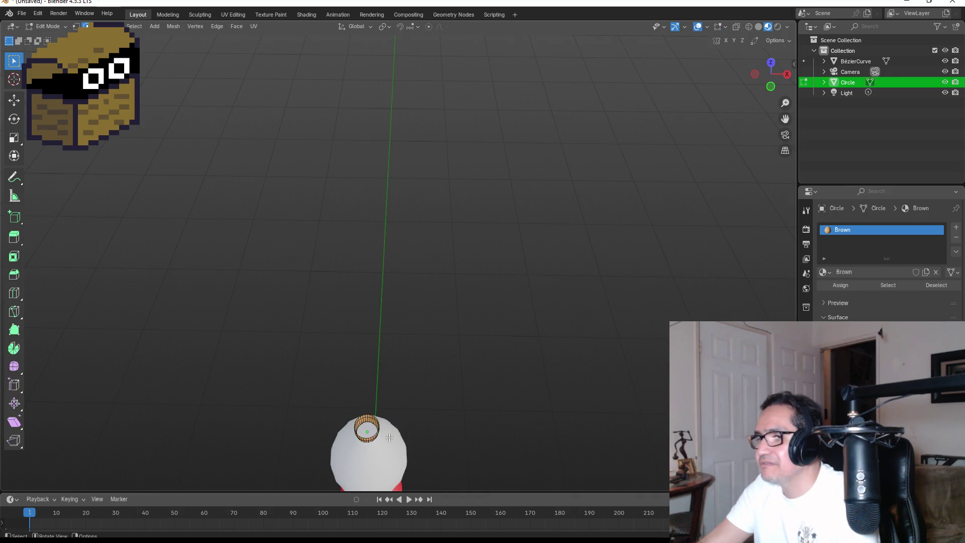
Frame the ring from above and fill its top edge loop with a face.
click(770, 65)
mouse_move(424, 427)
shift+middle_down()
mouse_move(463, 323)
mouse_move(436, 260)
shift+middle_up()
scroll(436, 260, up, 2)
scroll(530, 334, up, 2)
shift+middle_drag(530, 334, 573, 282)
scroll(536, 295, up, 3)
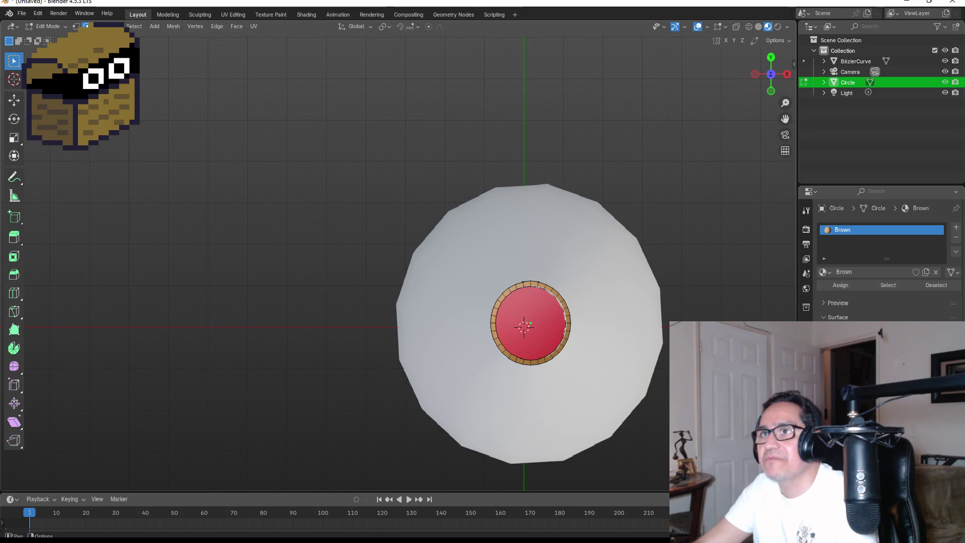
mouse_move(663, 220)
middle_down()
mouse_move(655, 221)
mouse_move(668, 198)
mouse_move(570, 218)
middle_up()
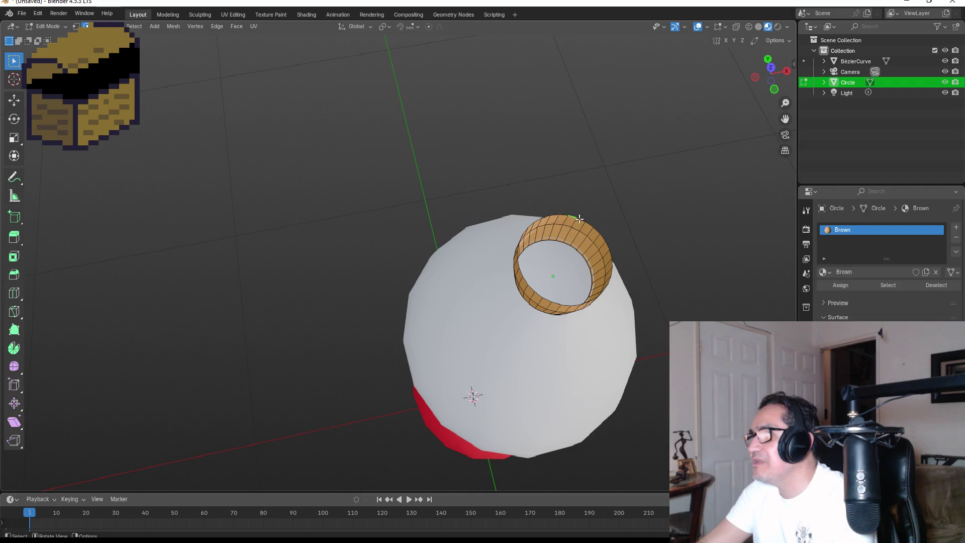
alt+click(576, 216)
key(f)
key(alt+a)
Return to Object Mode, check the solid cork from front and above, and zoom out.
middle_drag(689, 237, 648, 187)
key(Tab)
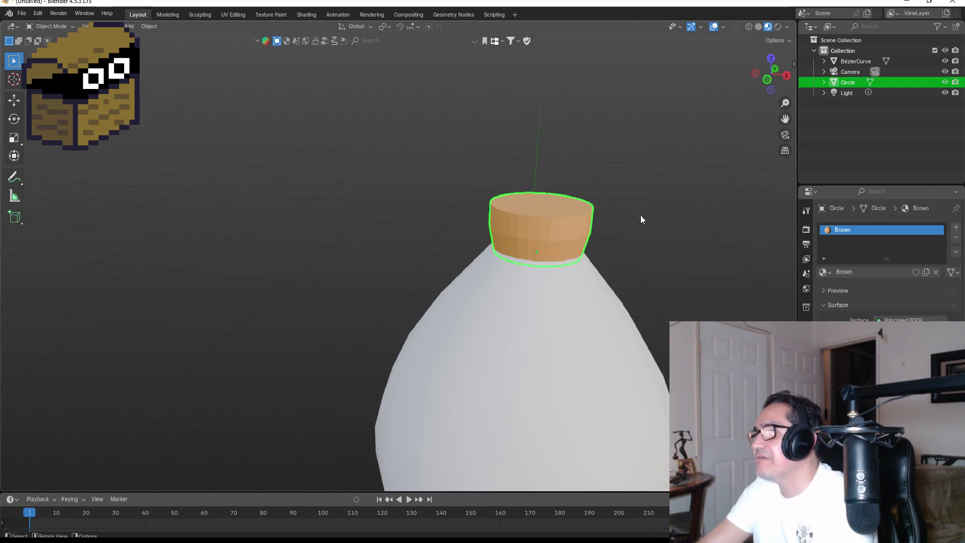
key(KP_1)
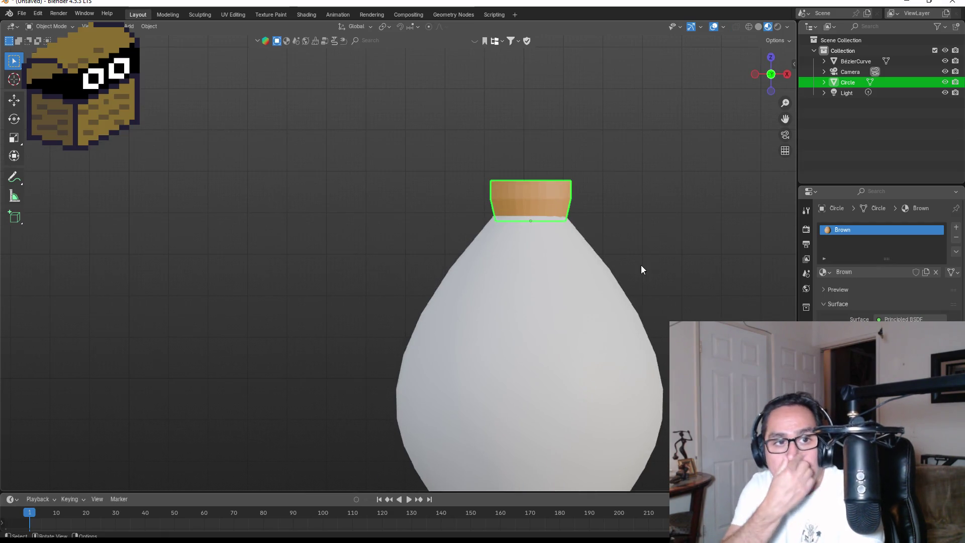
middle_drag(652, 264, 560, 304)
key(KP_1)
scroll(560, 308, down, 3)
scroll(578, 300, down, 1)
key(alt+a)
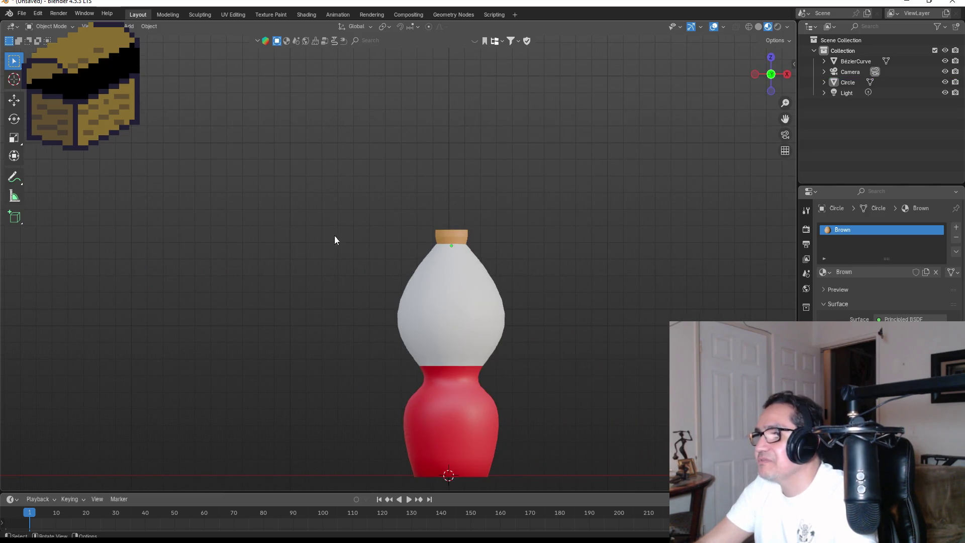
scroll(329, 206, down, 2)
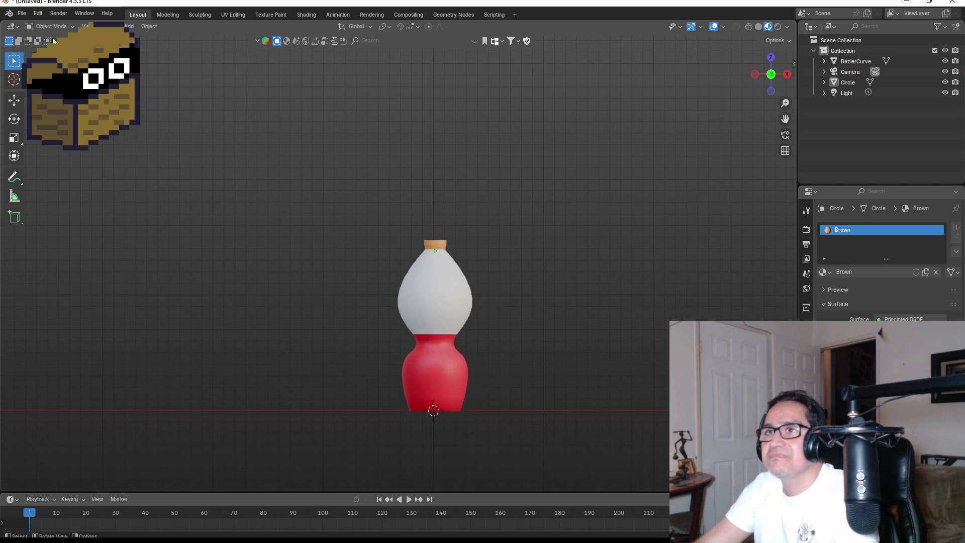
Use File > Save As to replace Untitled.blend with SmallPotion.blend.
click(20, 14)
click(36, 93)
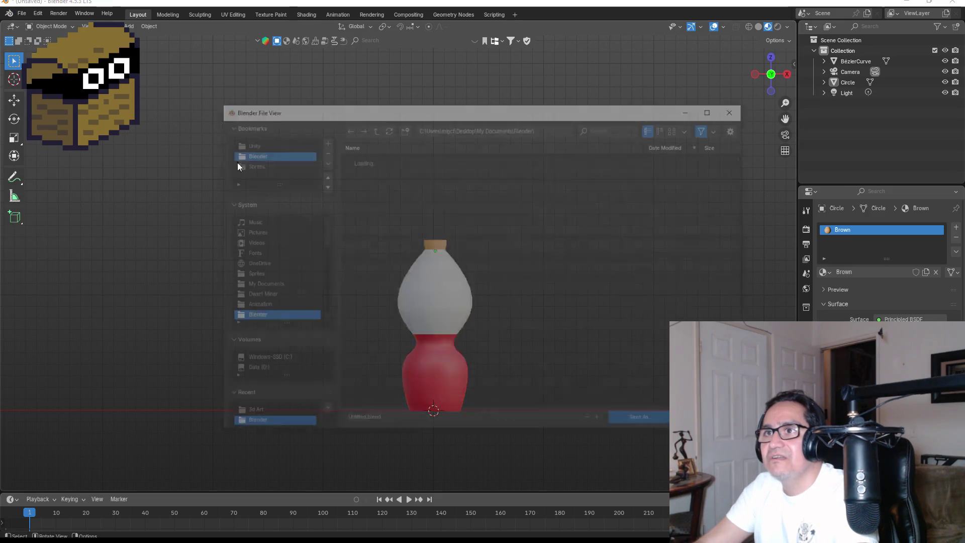
click(391, 421)
key(BackSpace)
text(SmallPotion)
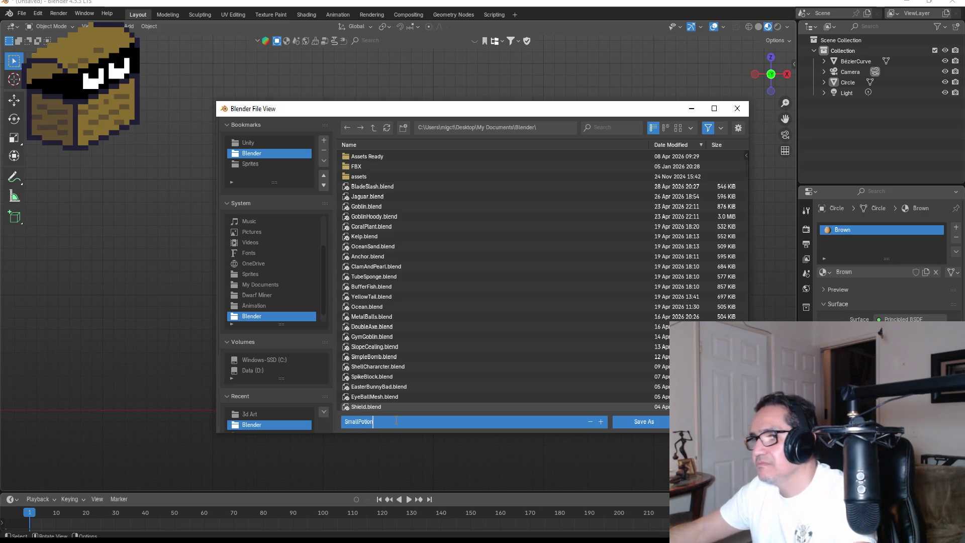
key(Return)
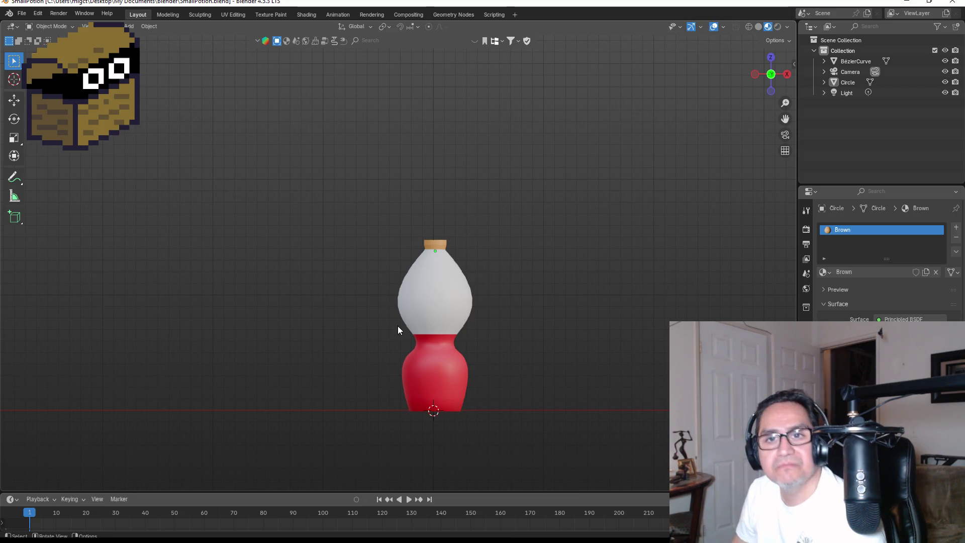
middle_drag(552, 306, 405, 287)
key(KP_1)
click(463, 283)
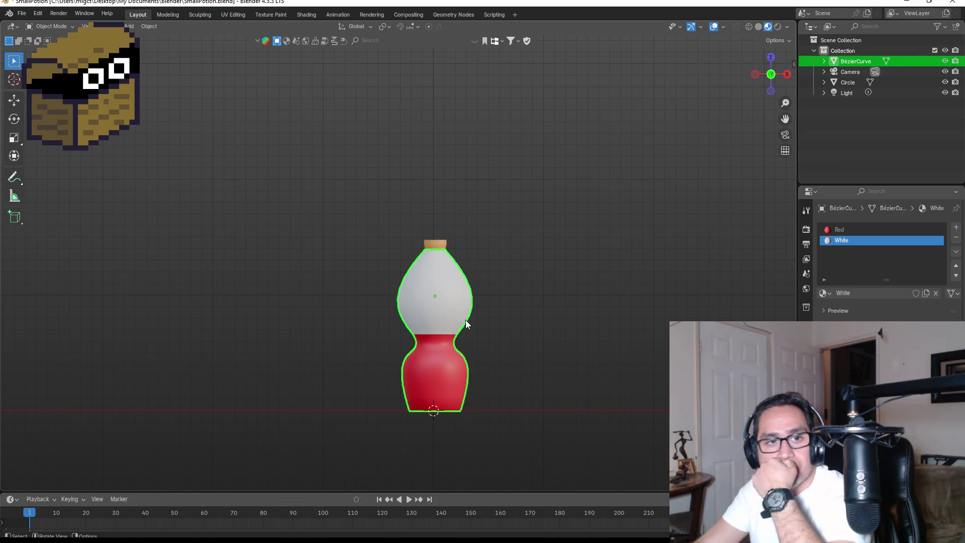
scroll(466, 322, up, 3)
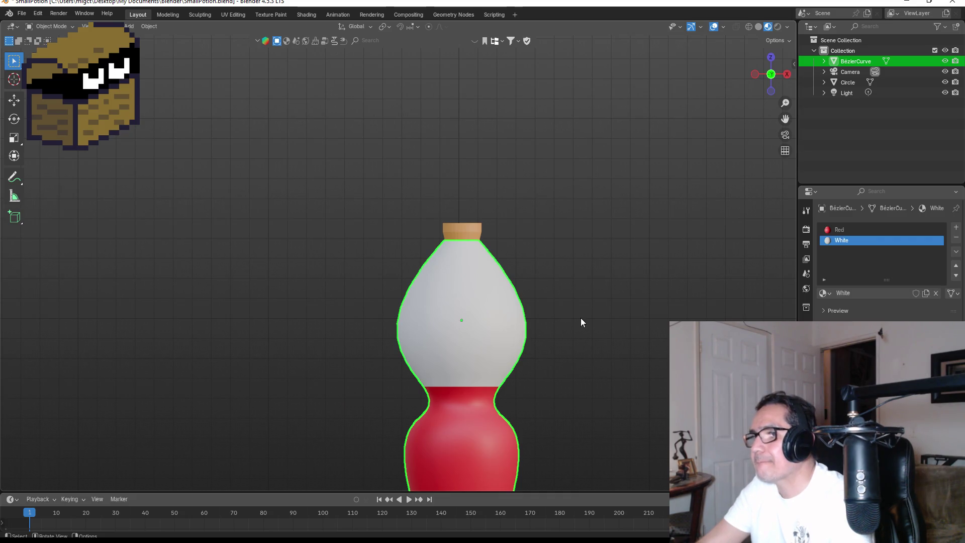
middle_drag(574, 319, 408, 304)
key(Tab)
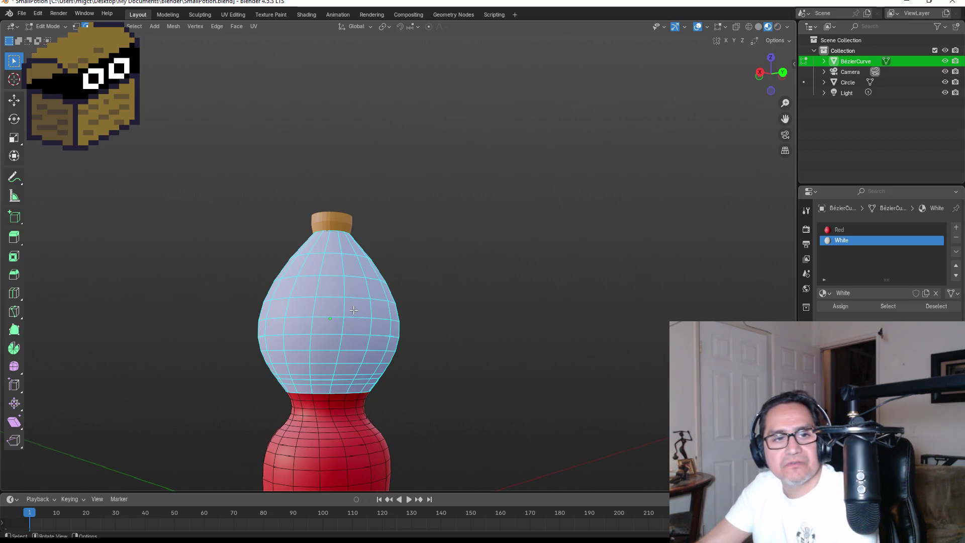
key(Tab)
middle_drag(387, 313, 548, 319)
scroll(328, 255, down, 2)
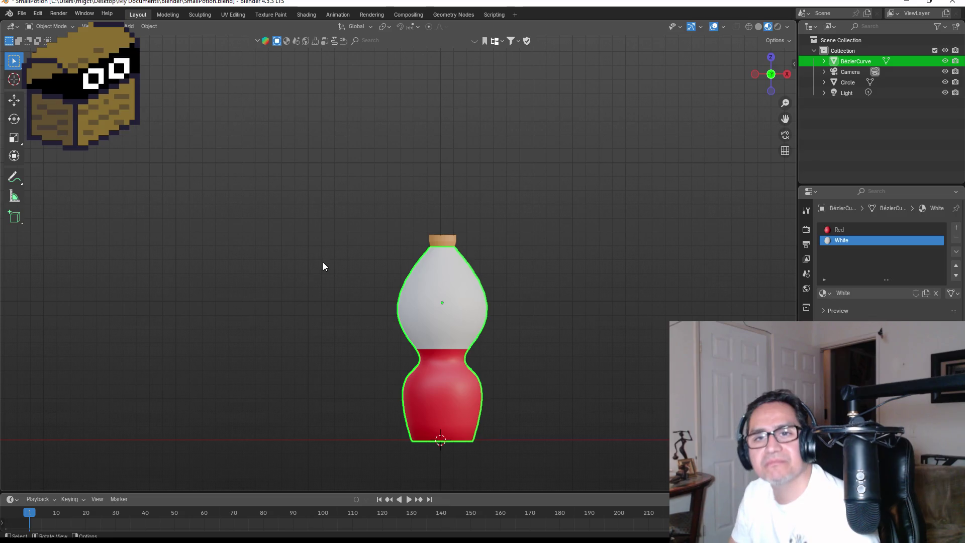
Start an FBX export and browse to Unity\Dwarf Miner\Assets\3d Art.
click(21, 13)
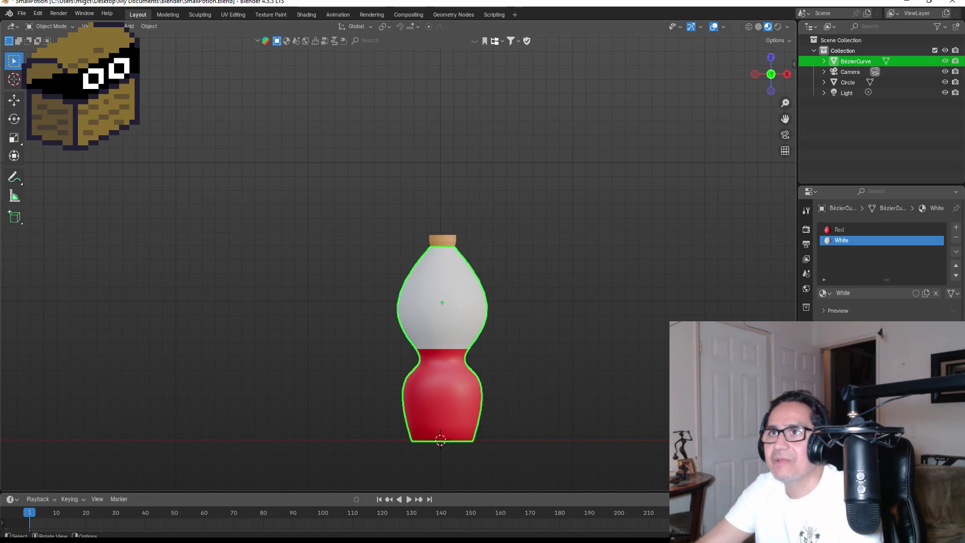
click(21, 13)
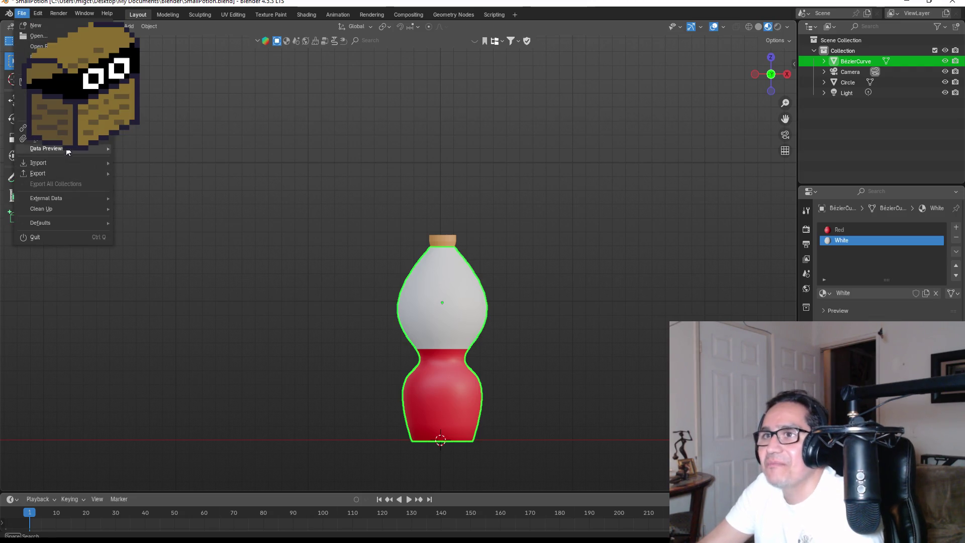
mouse_move(66, 173)
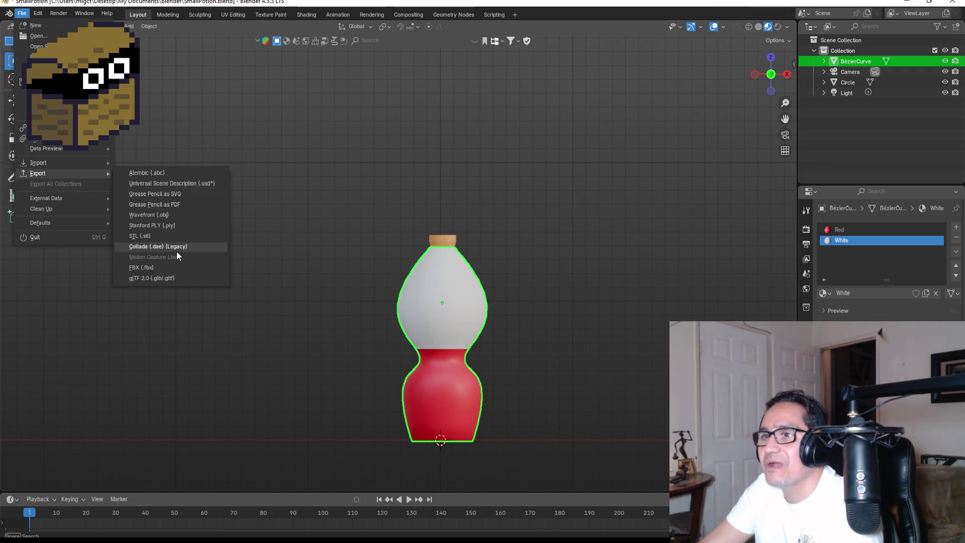
click(159, 265)
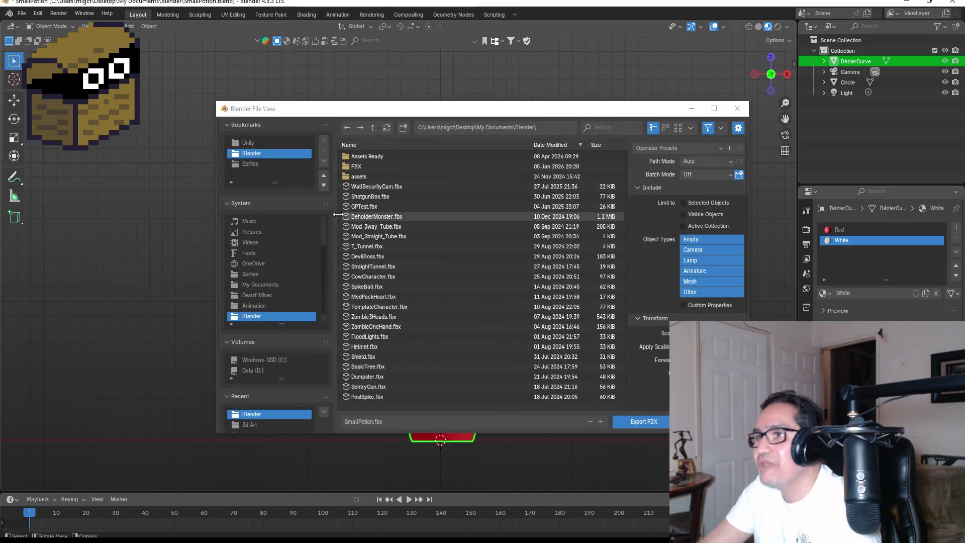
click(259, 143)
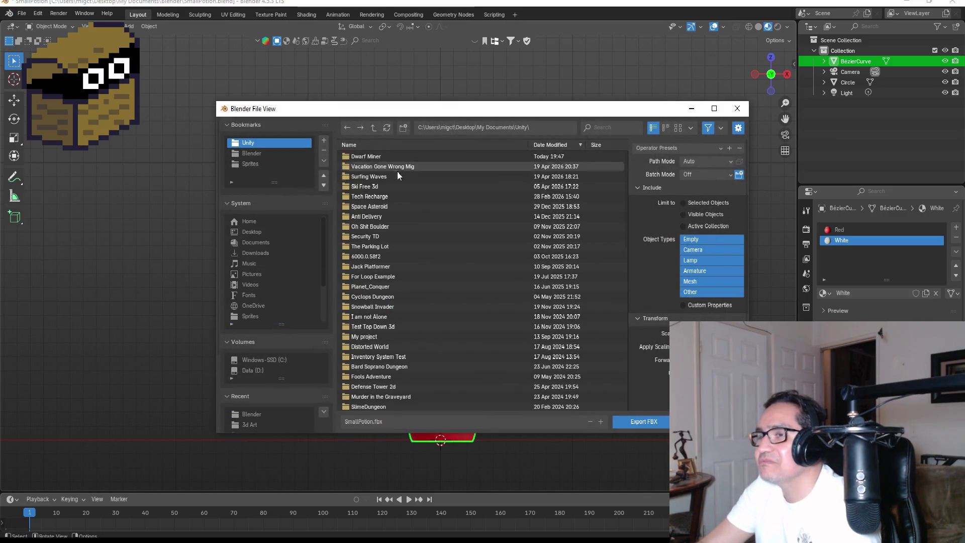
click(371, 156)
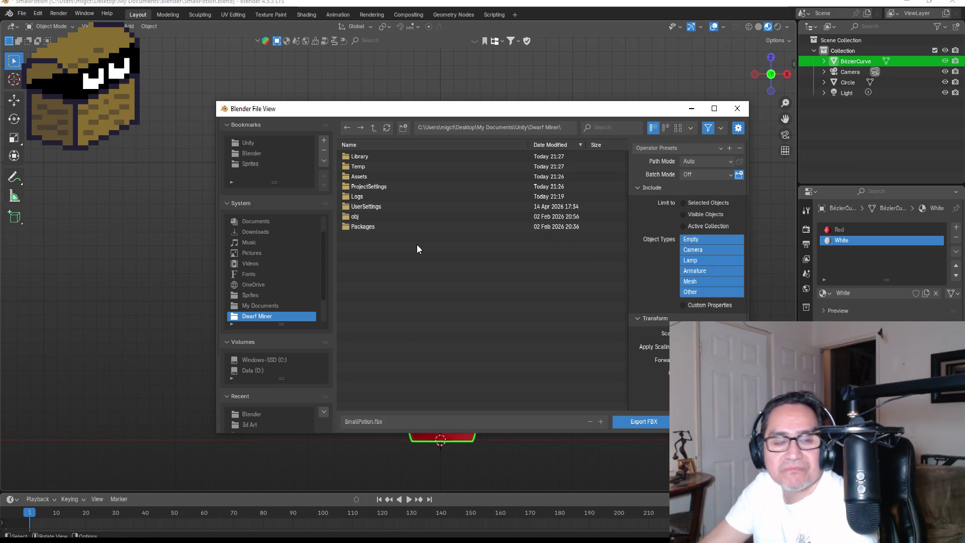
click(263, 141)
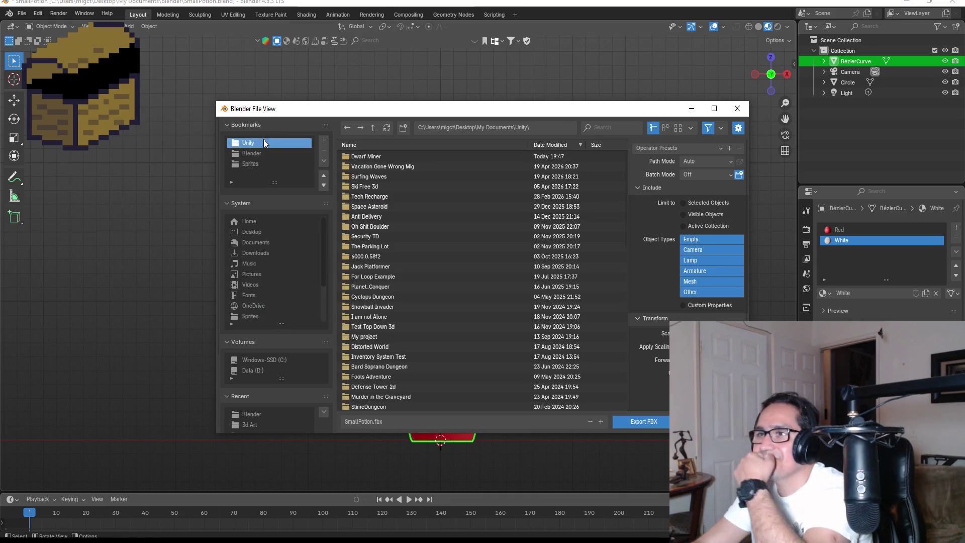
double_click(372, 156)
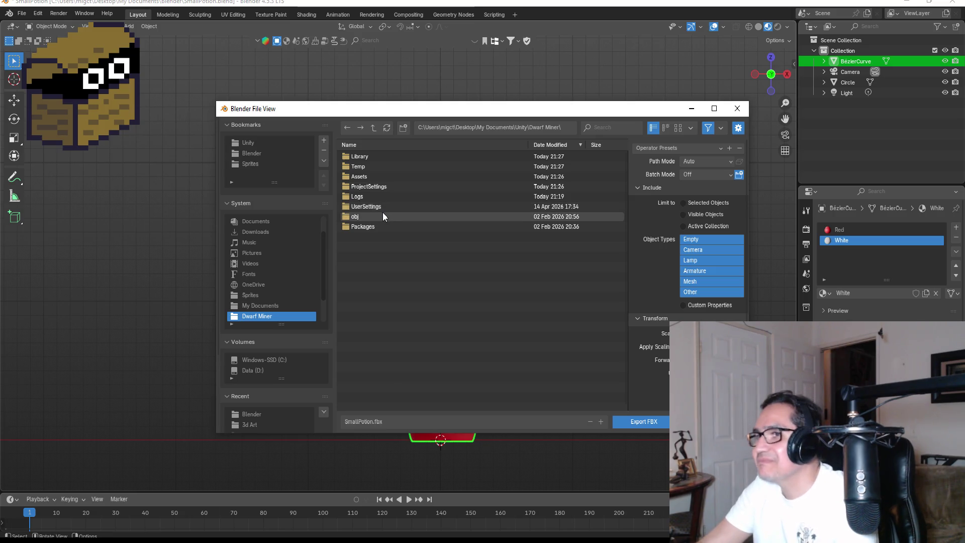
double_click(367, 177)
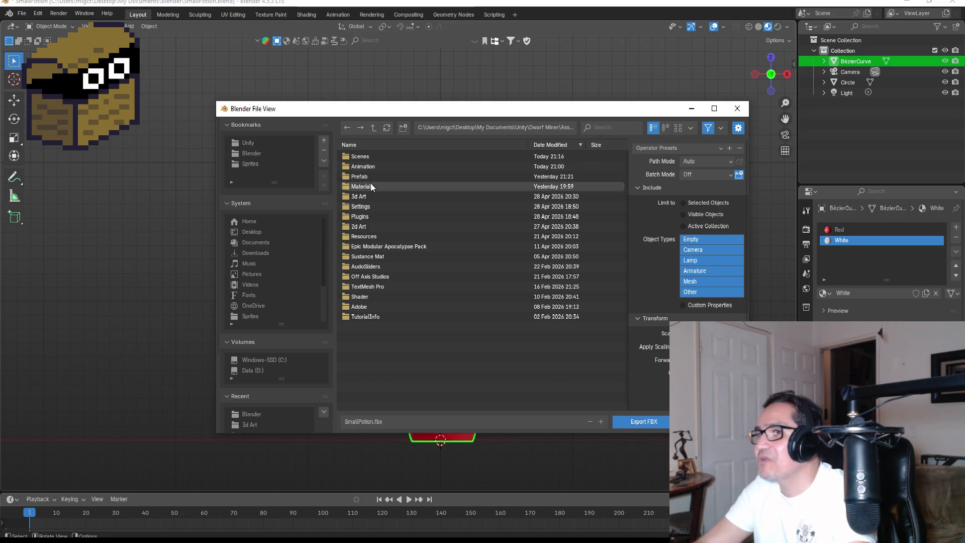
double_click(360, 197)
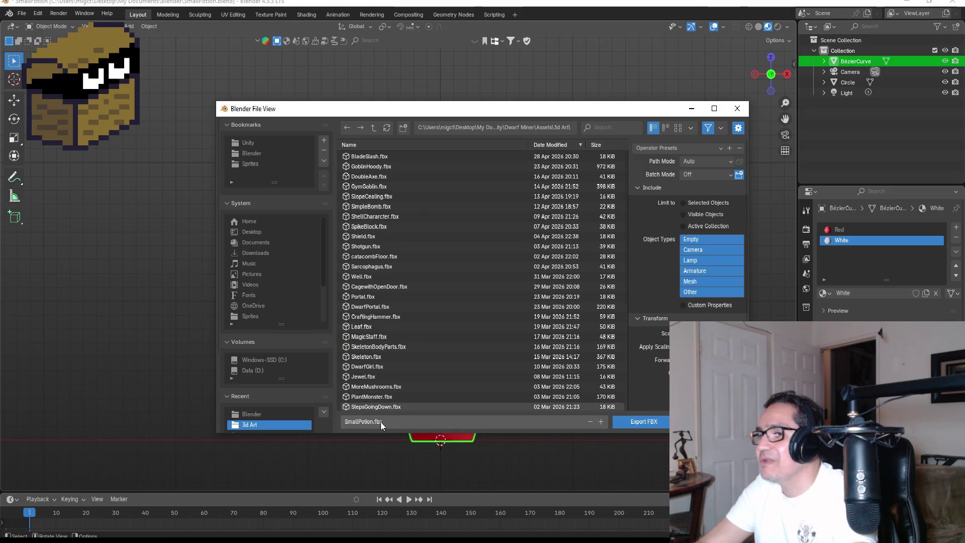
Apply the ExportUnity preset and export SmallPotion.fbx.
click(687, 148)
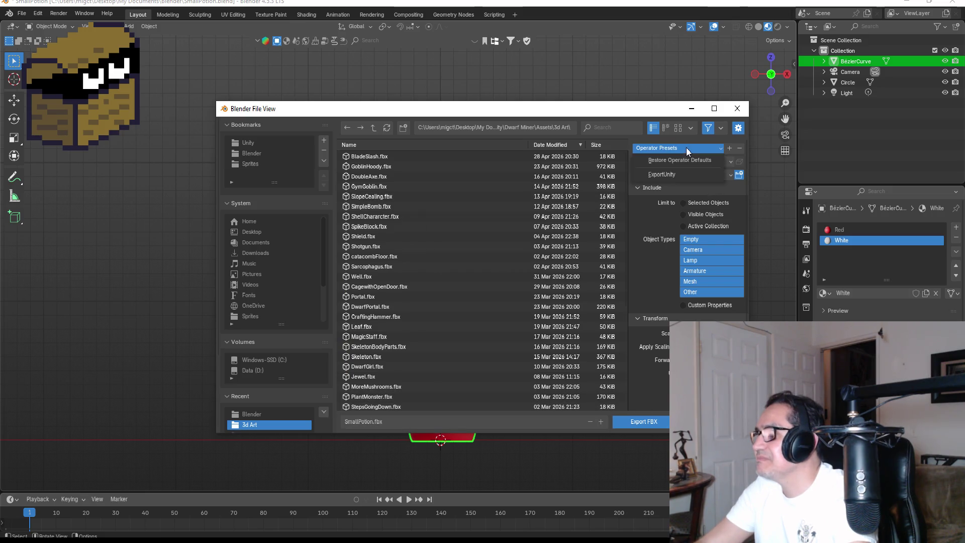
click(679, 176)
click(656, 423)
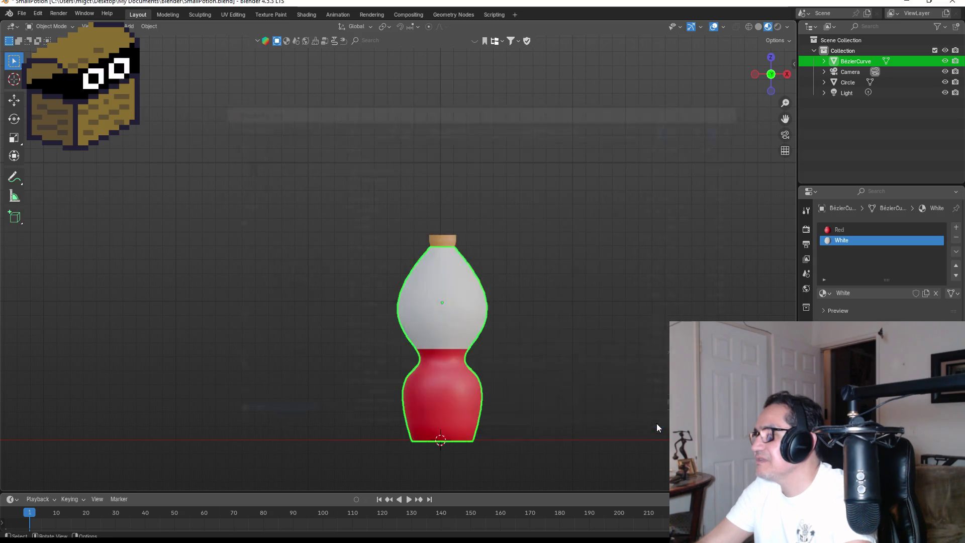
Switch to Unity and drag the SmallPotion model into the scene.
click(908, 2)
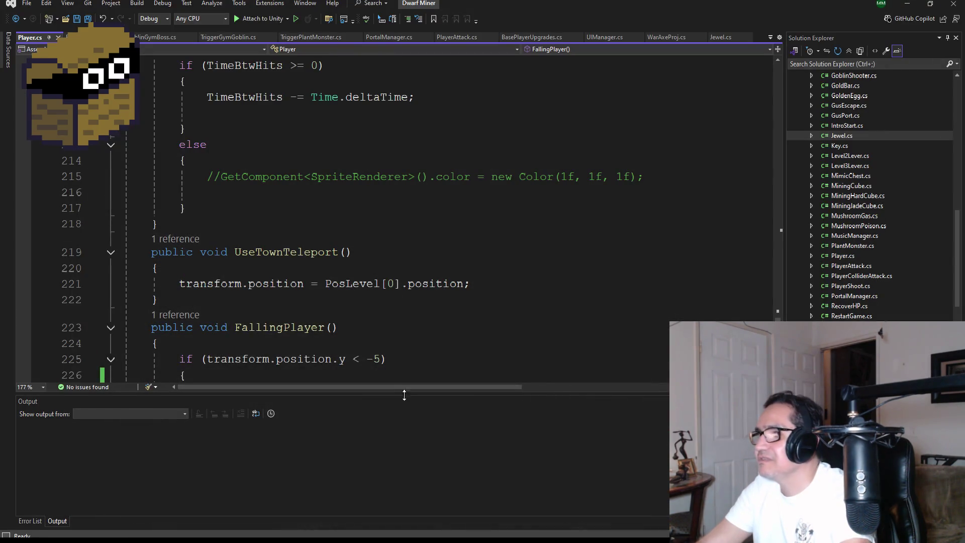
click(908, 2)
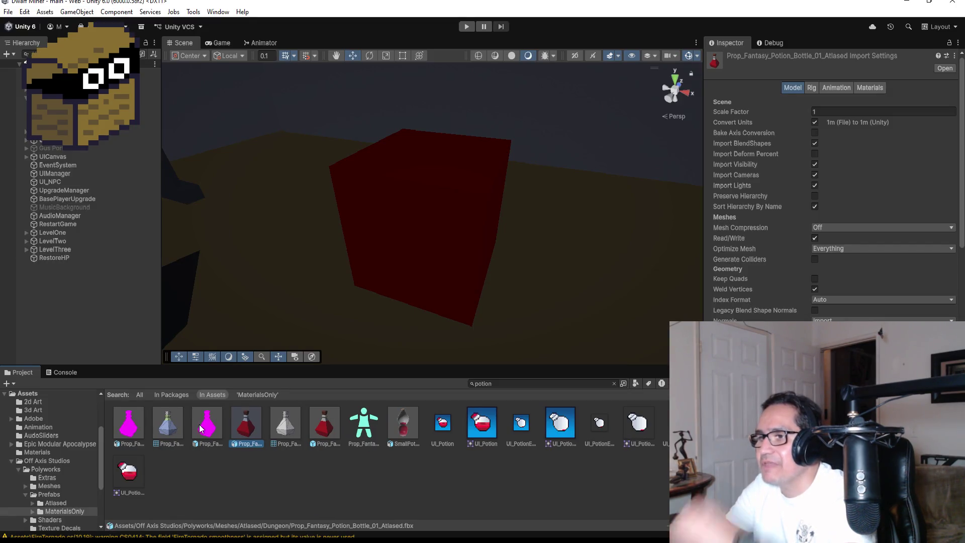
click(409, 424)
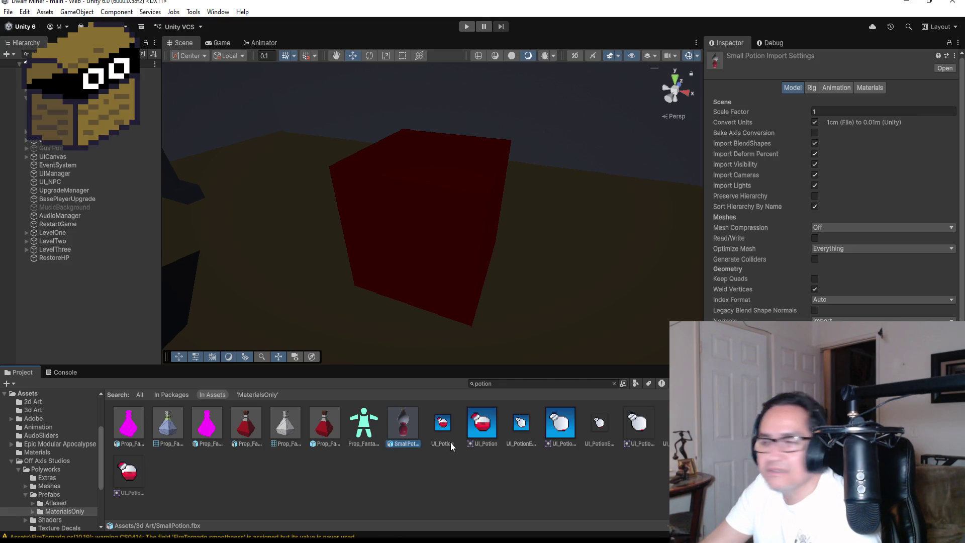
mouse_move(408, 430)
mouse_down()
mouse_move(322, 267)
mouse_move(284, 267)
mouse_move(249, 288)
mouse_move(345, 205)
mouse_move(327, 197)
mouse_move(334, 228)
mouse_up()
Nudge the potion slightly along Y and Z to sit beside the red cube.
scroll(373, 242, down, 3)
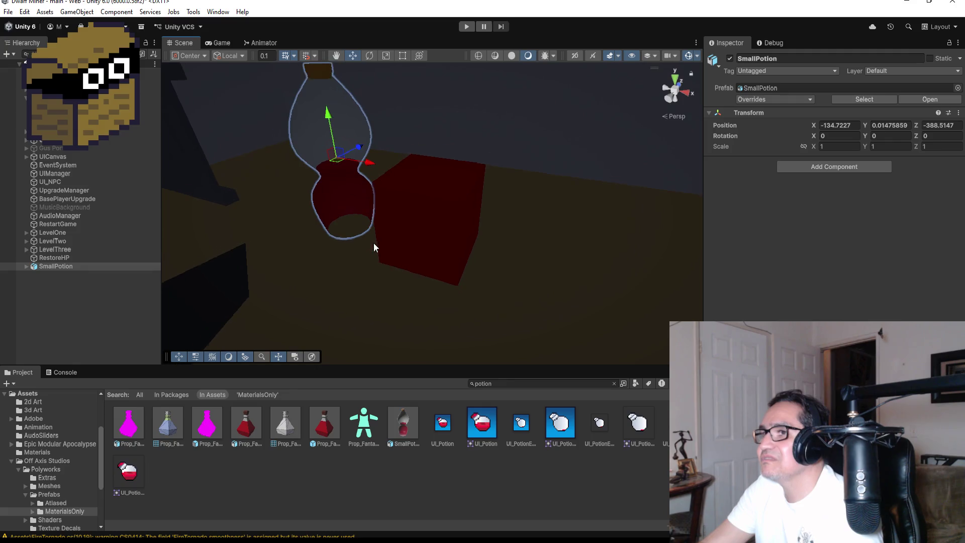
click(677, 74)
right_drag(411, 275, 436, 41)
scroll(413, 225, up, 2)
right_drag(419, 252, 354, 198)
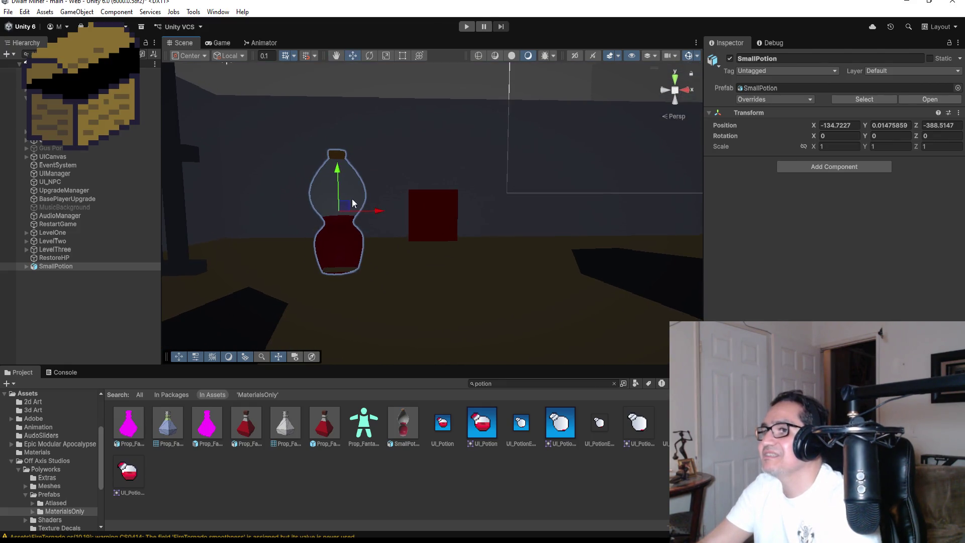
mouse_move(340, 171)
mouse_down()
mouse_move(336, 155)
mouse_move(336, 177)
mouse_move(336, 165)
mouse_up()
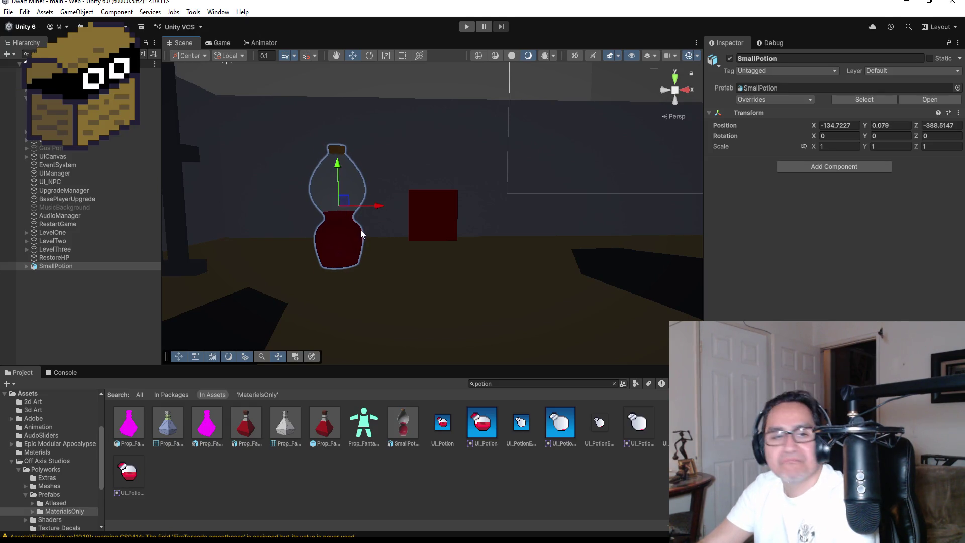
click(676, 78)
drag(322, 118, 322, 166)
mouse_move(374, 262)
alt+mouse_down()
mouse_move(382, 53)
mouse_move(377, 166)
alt+mouse_up()
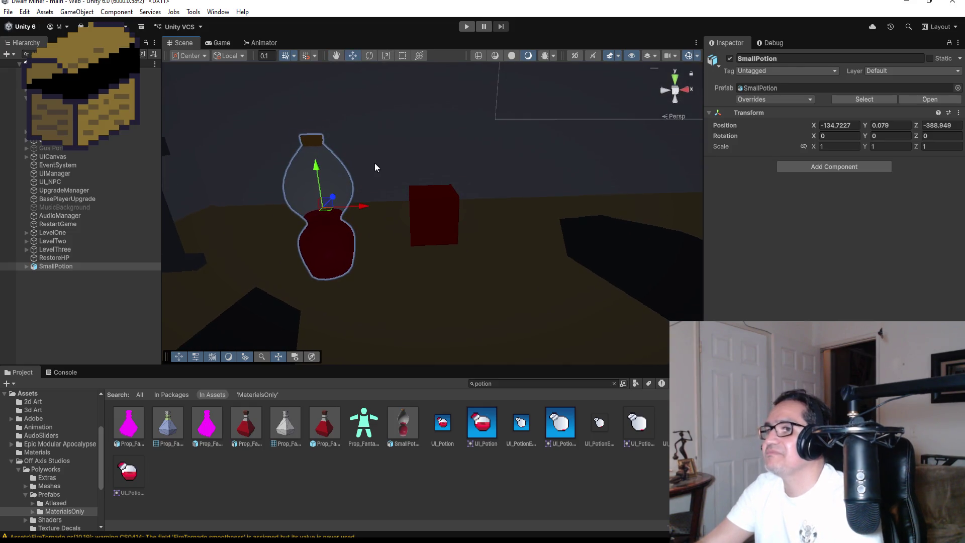
Unpack the SmallPotion prefab completely from the Hierarchy, then return to Blender.
click(74, 285)
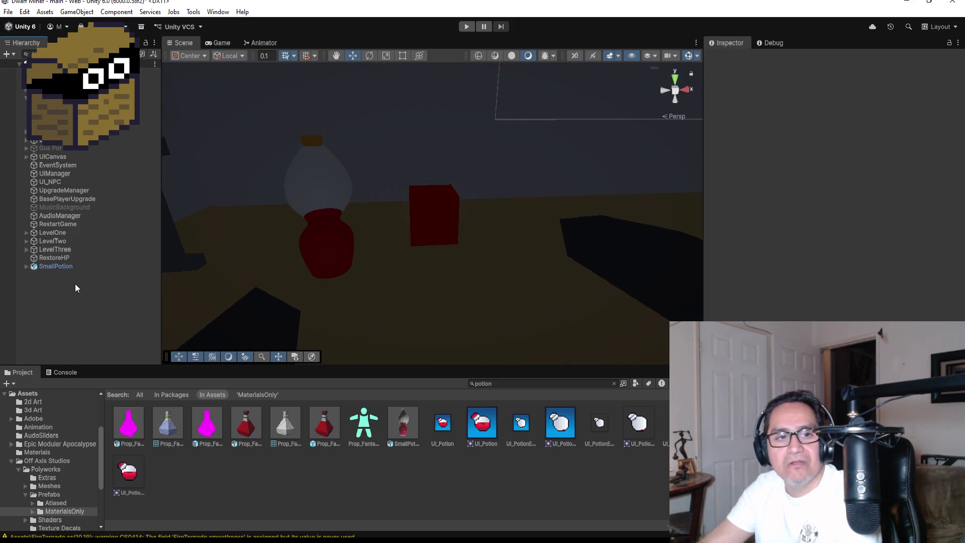
right_click(62, 267)
mouse_move(120, 300)
click(264, 376)
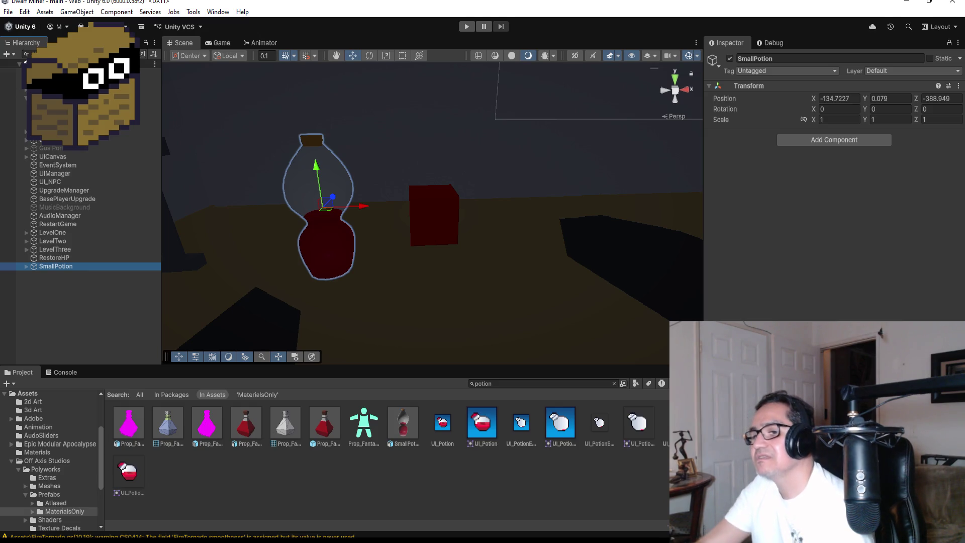
key(alt+Tab)
Enter Edit Mode on the bottle and try Grid Fill on a single selected face.
scroll(488, 327, up, 4)
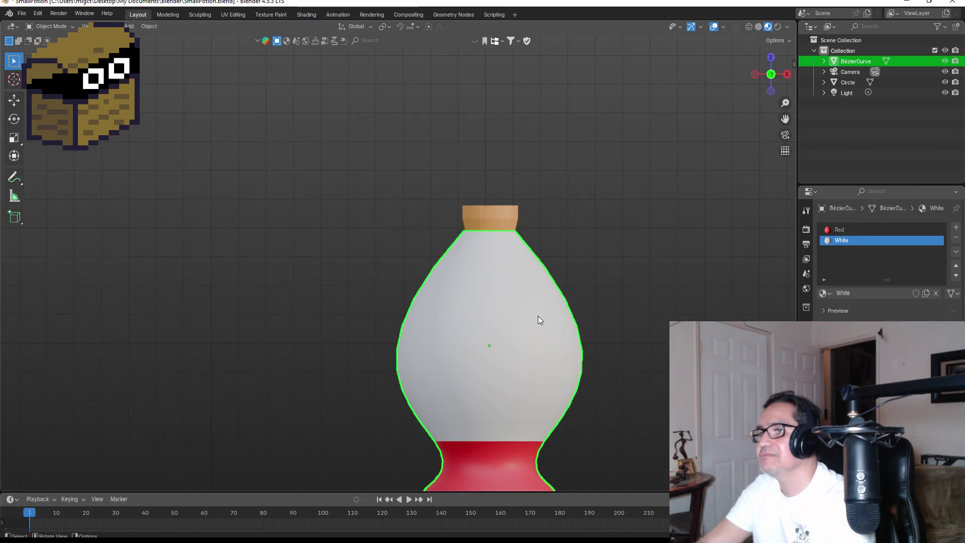
key(l)
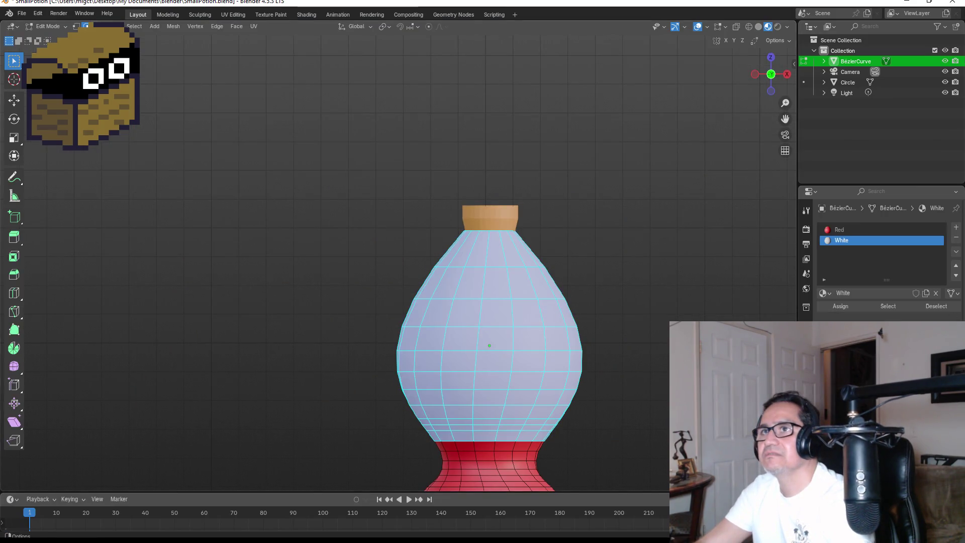
click(485, 276)
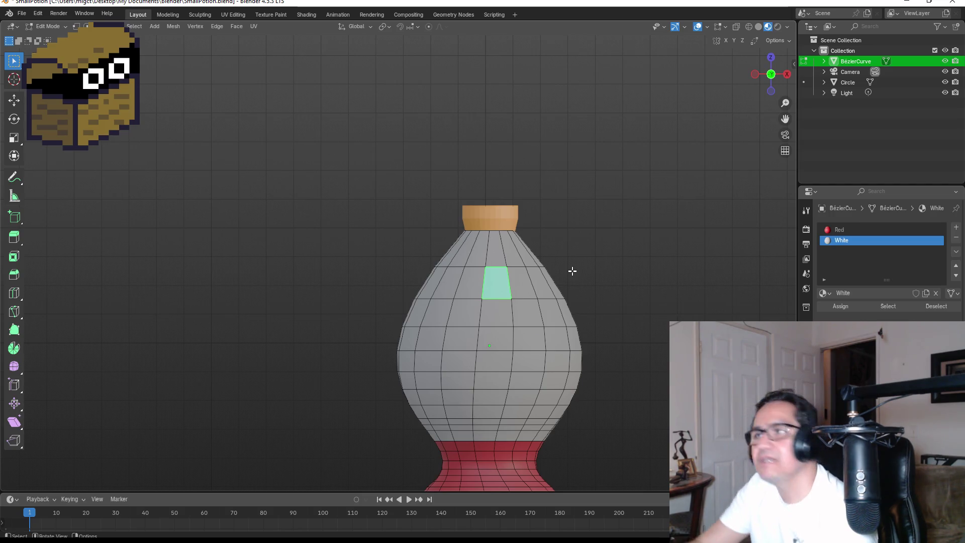
mouse_move(582, 233)
middle_down()
mouse_move(556, 269)
mouse_move(499, 267)
middle_up()
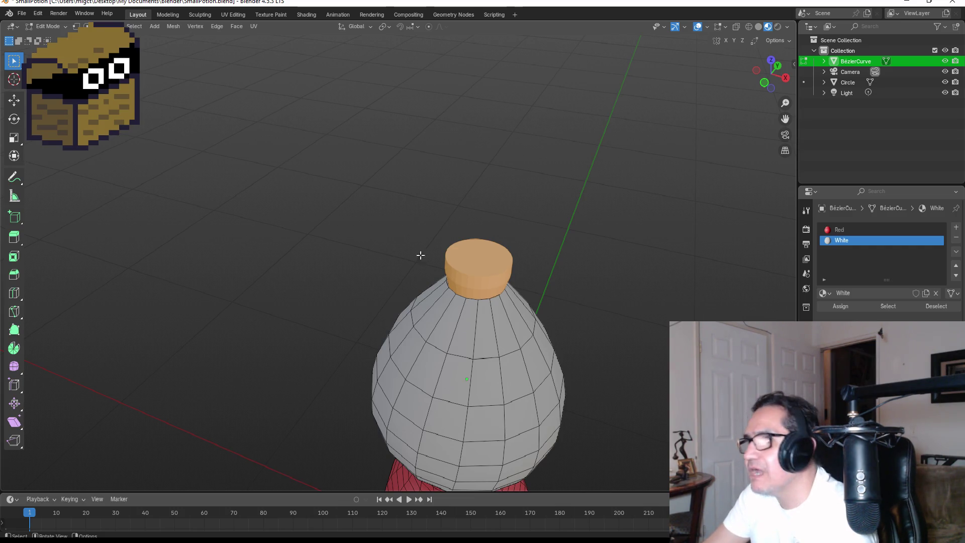
right_click(481, 337)
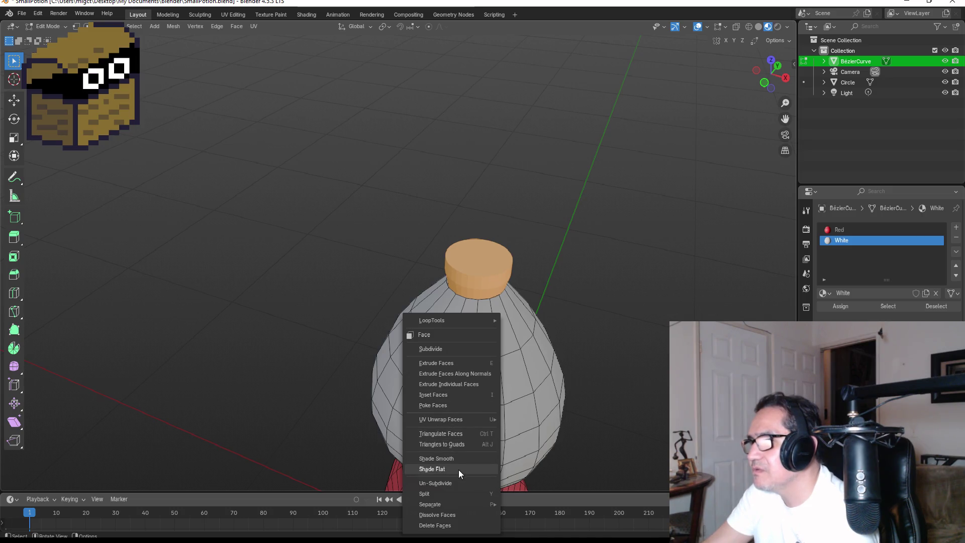
mouse_move(450, 504)
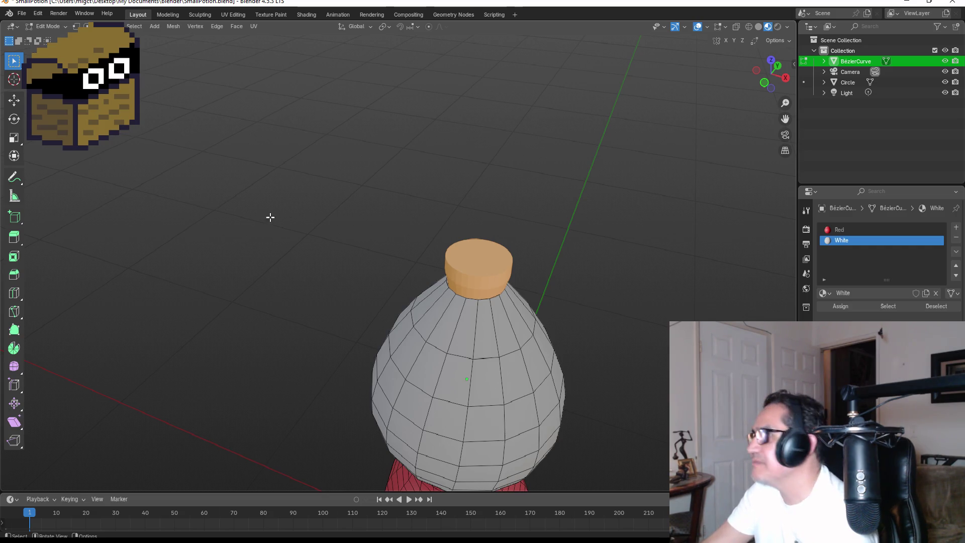
click(234, 27)
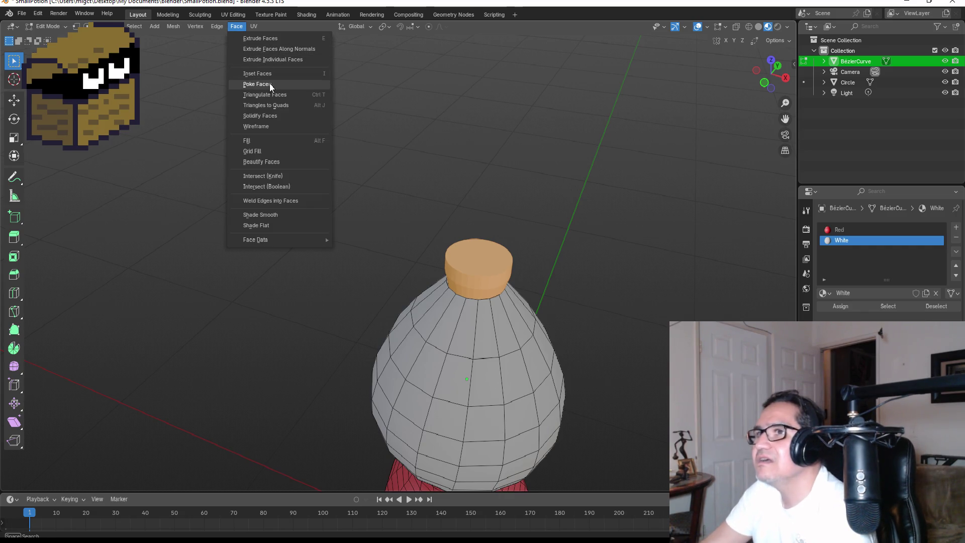
click(268, 149)
mouse_move(334, 231)
middle_down()
mouse_move(371, 209)
mouse_move(519, 199)
middle_up()
click(518, 206)
Grid Fill the whole bottle mesh, undo it, deselect, and return to Object Mode.
click(510, 272)
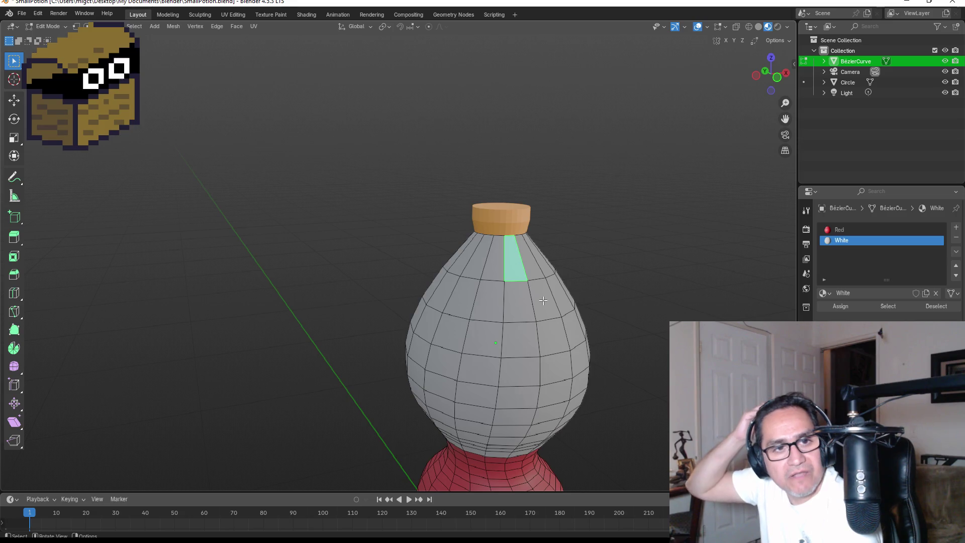
mouse_move(560, 200)
middle_down()
mouse_move(549, 252)
mouse_move(533, 267)
middle_up()
click(468, 304)
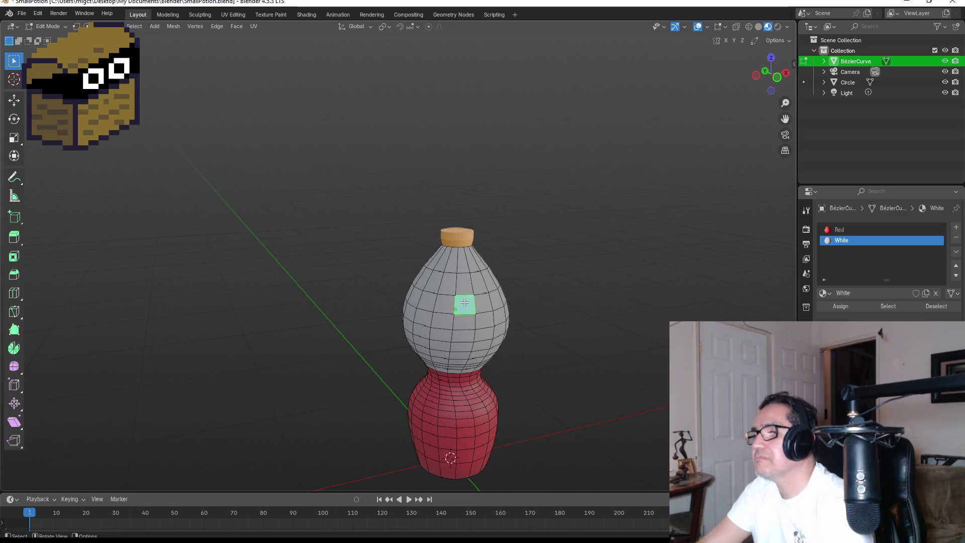
key(a)
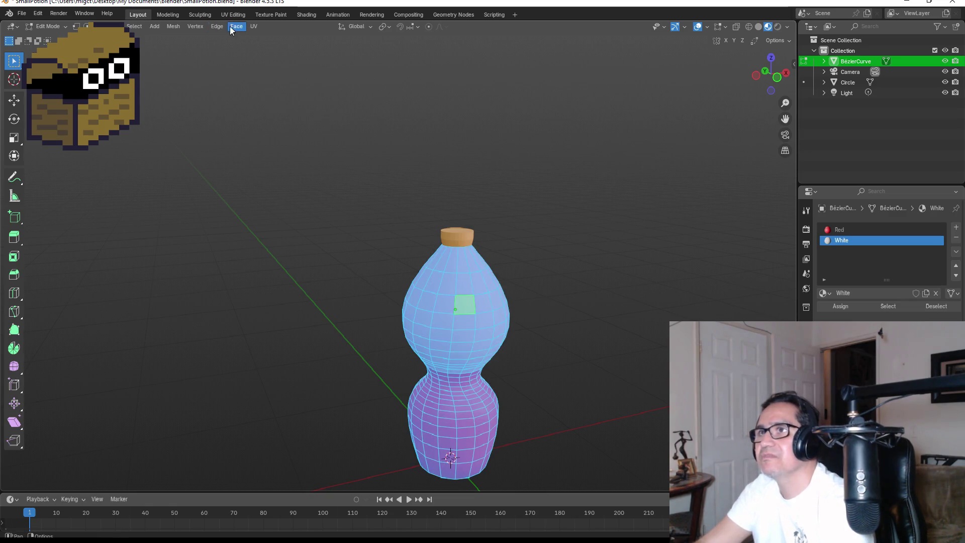
click(239, 27)
click(268, 151)
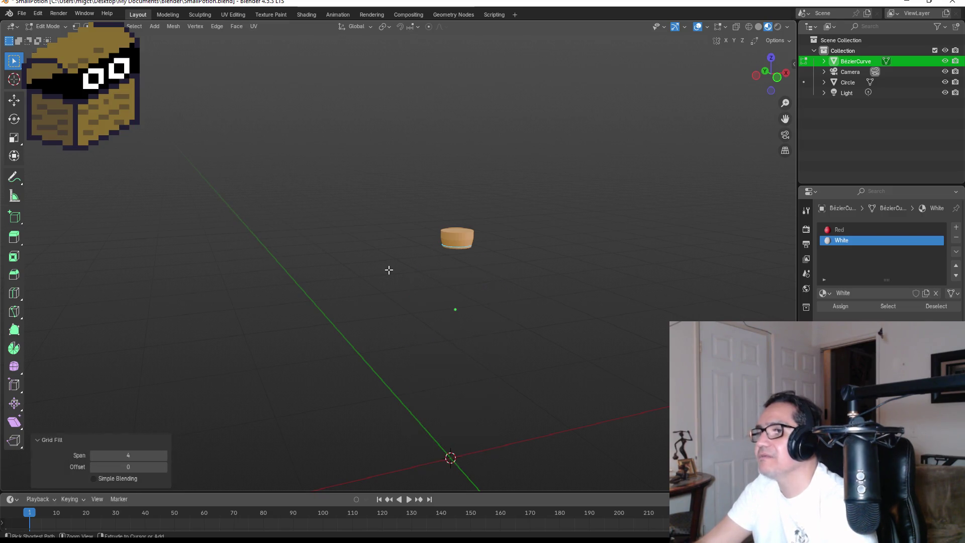
key(ctrl+z)
key(alt+a)
mouse_move(496, 209)
middle_down()
mouse_move(502, 221)
mouse_move(487, 237)
middle_up()
key(Tab)
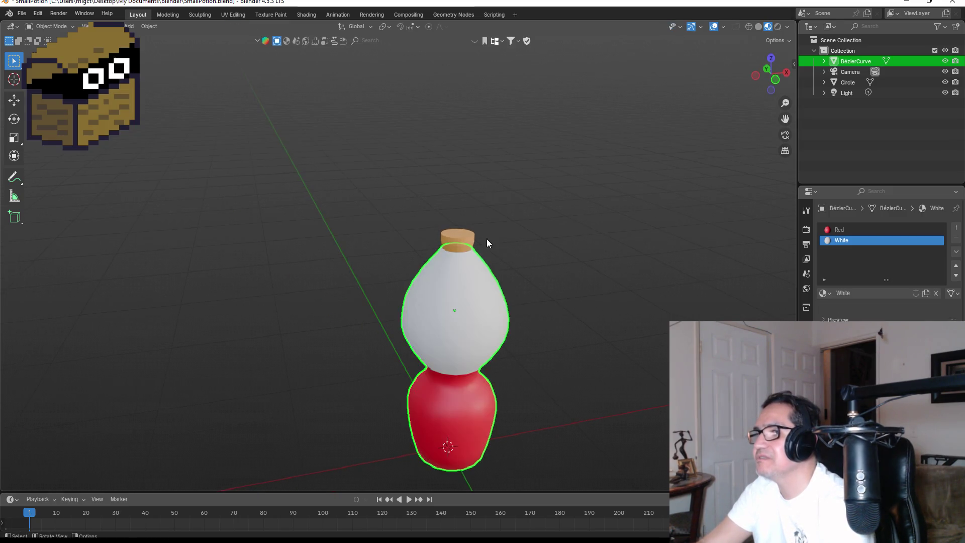
Select the cork and delete its top face in Edit Mode.
click(459, 232)
middle_drag(537, 212, 503, 246)
scroll(495, 256, up, 3)
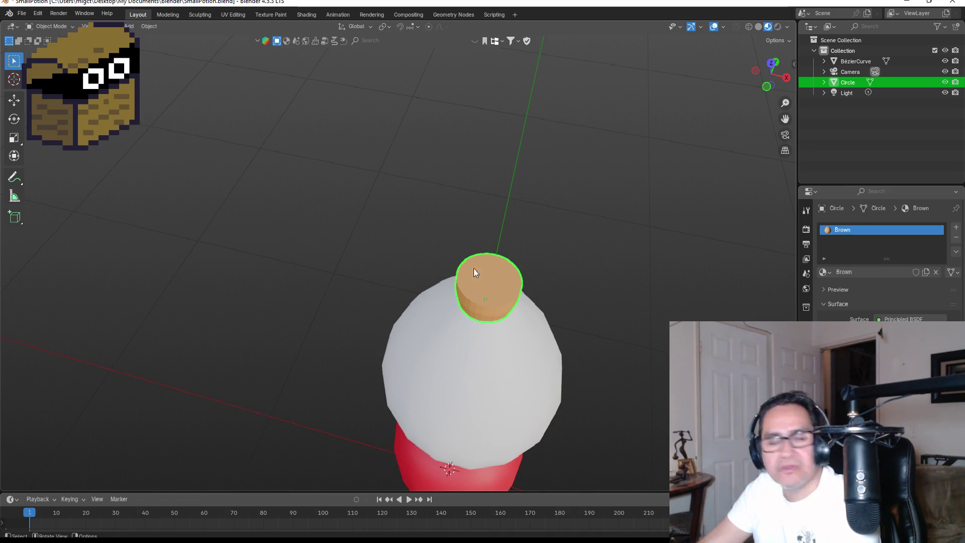
mouse_move(495, 260)
middle_down()
mouse_move(499, 236)
mouse_move(501, 270)
middle_up()
key(Tab)
click(500, 270)
key(x)
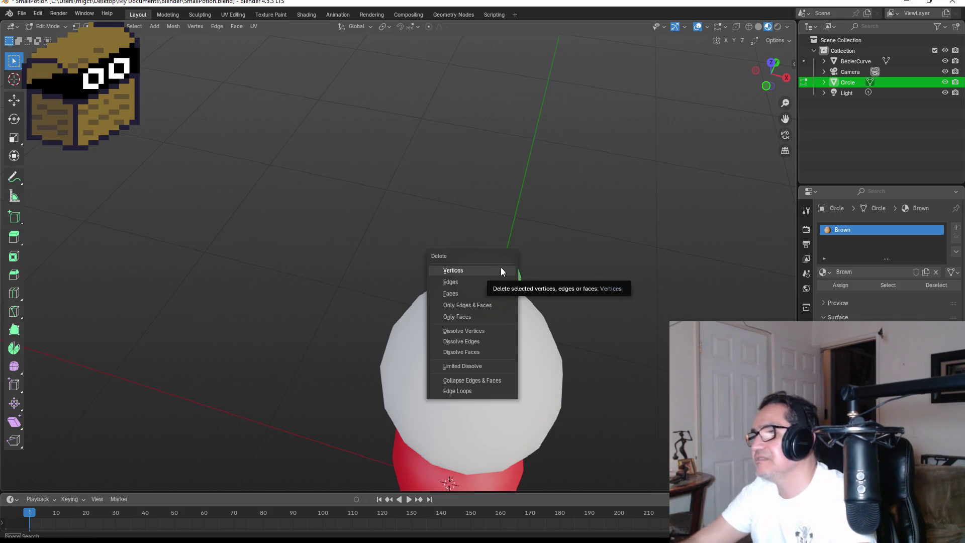
click(472, 294)
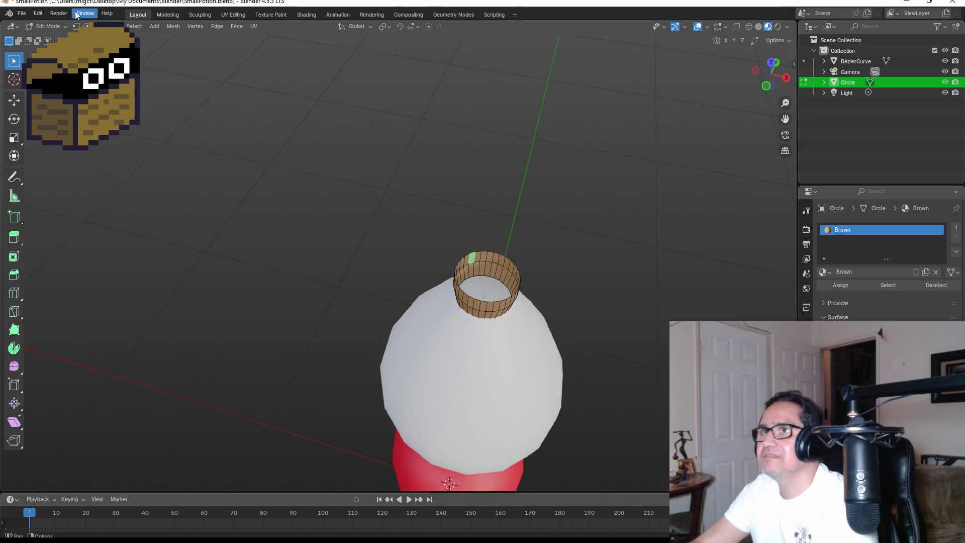
Grid Fill the edge ring around the cork's open top, then leave Edit Mode.
click(85, 25)
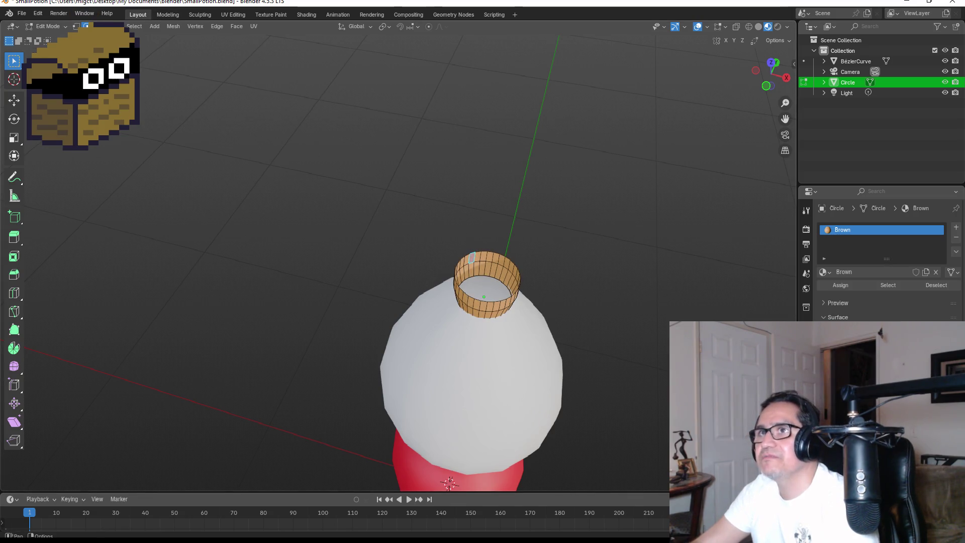
alt+click(495, 251)
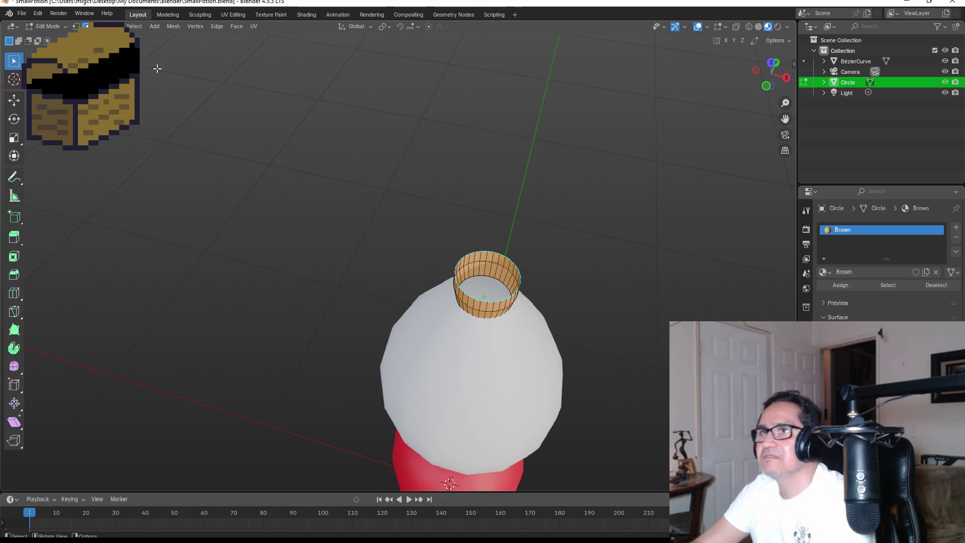
click(237, 26)
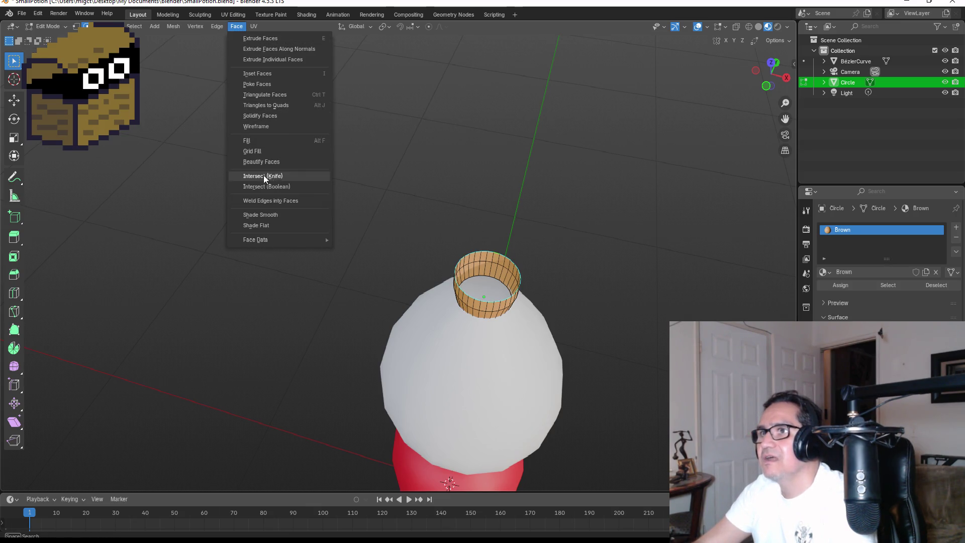
click(252, 151)
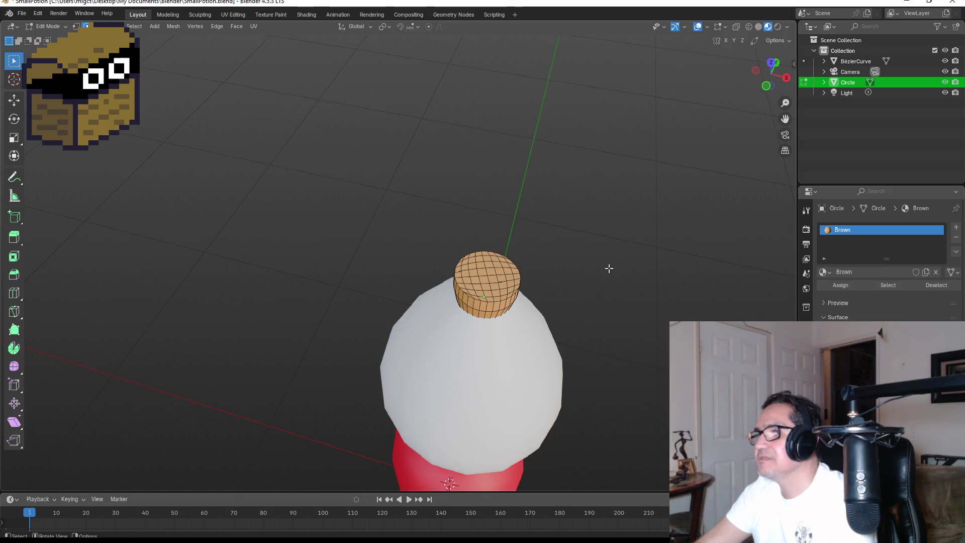
key(Tab)
Inspect the grid-filled cork top from several angles, in and out of Edit Mode.
mouse_move(611, 267)
middle_down()
mouse_move(650, 217)
mouse_move(644, 197)
mouse_move(601, 254)
middle_up()
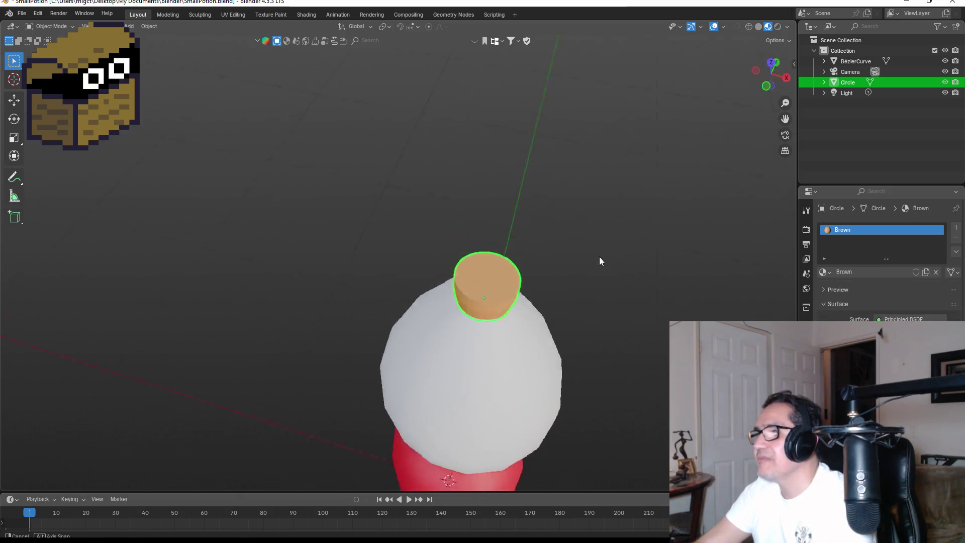
scroll(604, 340, up, 5)
key(Tab)
key(KP_Decimal)
mouse_move(573, 284)
middle_down()
mouse_move(485, 236)
mouse_move(383, 301)
middle_up()
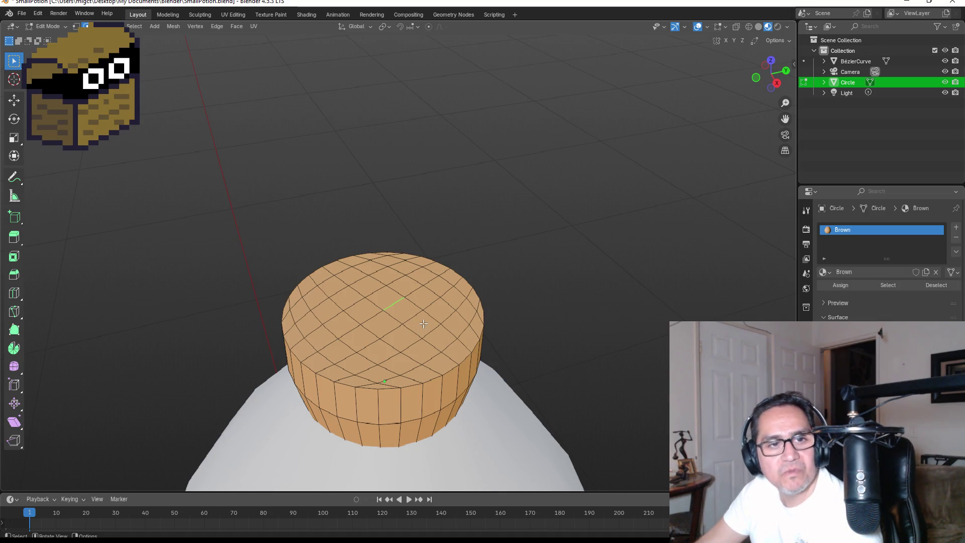
key(Tab)
mouse_move(532, 309)
middle_down()
mouse_move(563, 289)
mouse_move(504, 300)
mouse_move(479, 250)
mouse_move(391, 289)
middle_up()
key(Tab)
key(Tab)
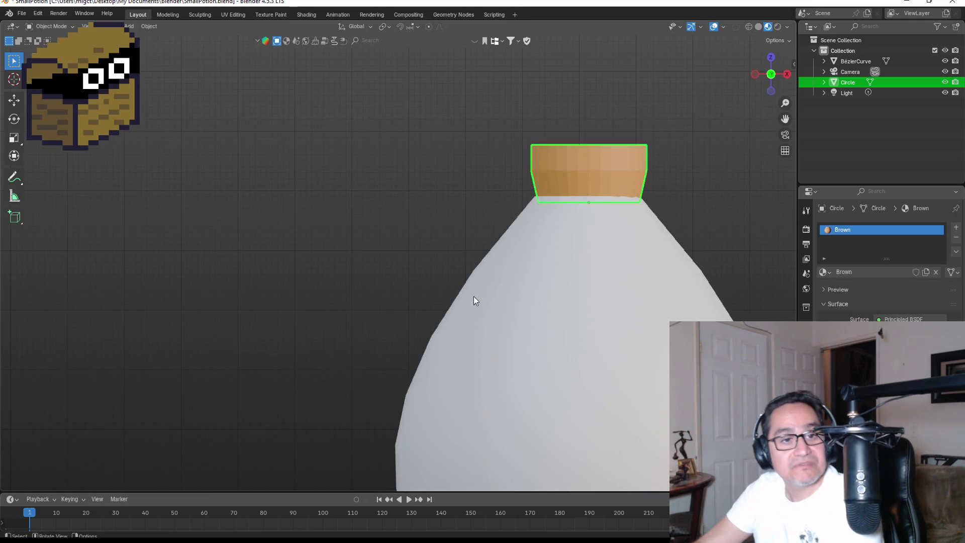
scroll(387, 237, down, 4)
mouse_move(397, 243)
middle_down()
mouse_move(530, 243)
mouse_move(502, 288)
middle_up()
Save SmallPotion.blend and minimise Blender.
click(22, 13)
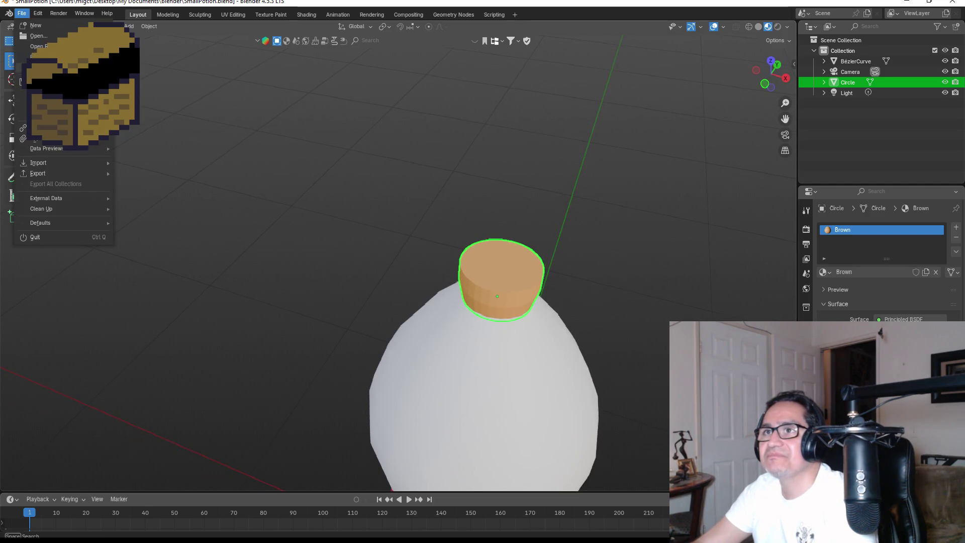
click(35, 82)
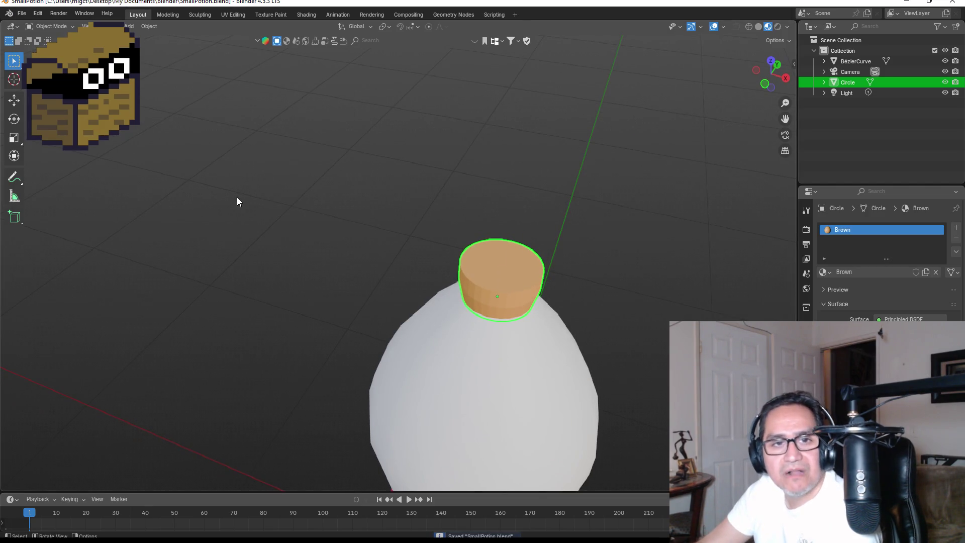
click(901, 4)
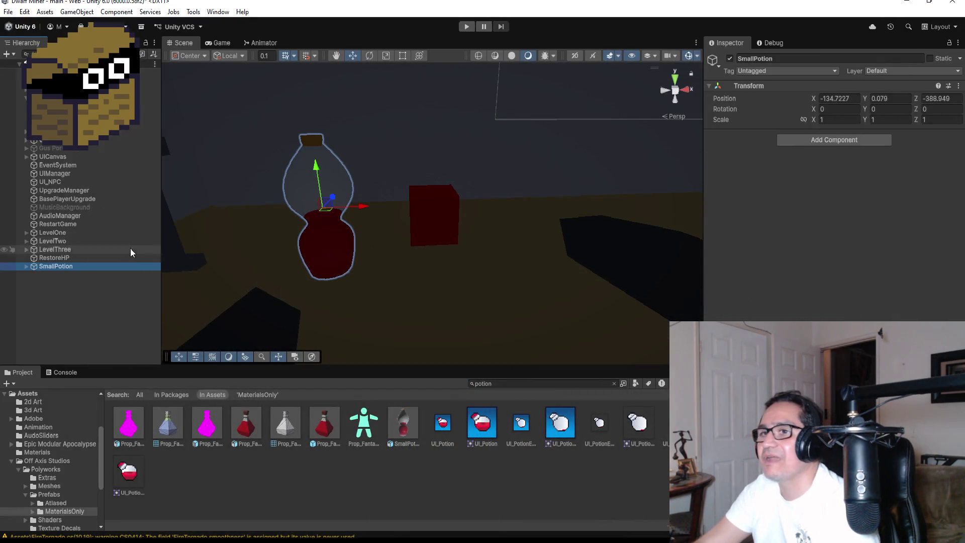
Scale SmallPotion to 0.2 on X and Z, then raise it and shift it right.
click(833, 120)
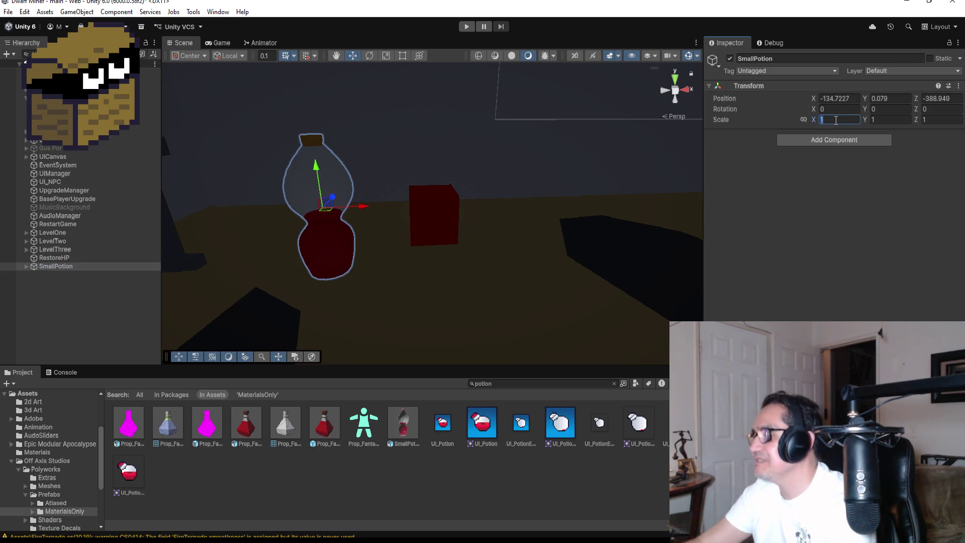
text(0.2)
key(Tab)
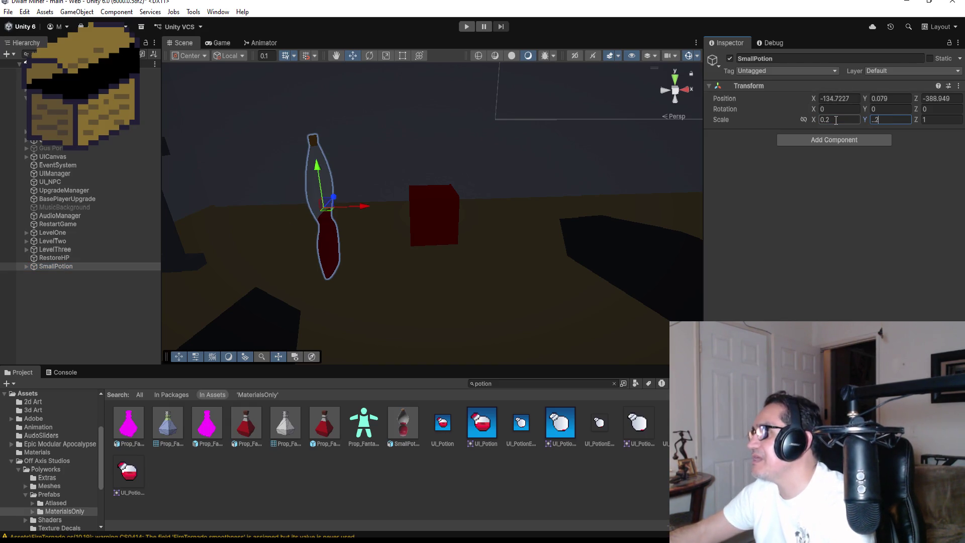
key(Tab)
text(.2)
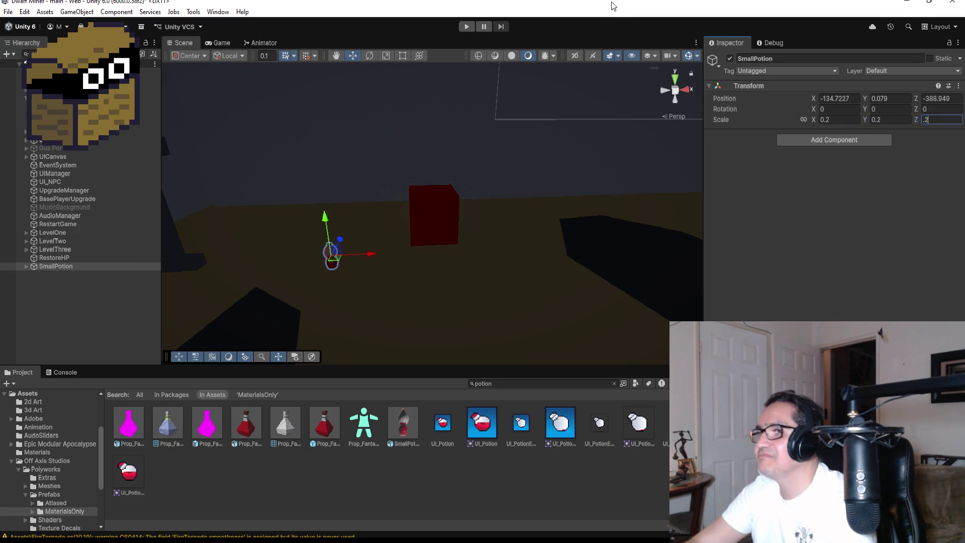
drag(324, 217, 321, 186)
drag(368, 223, 426, 221)
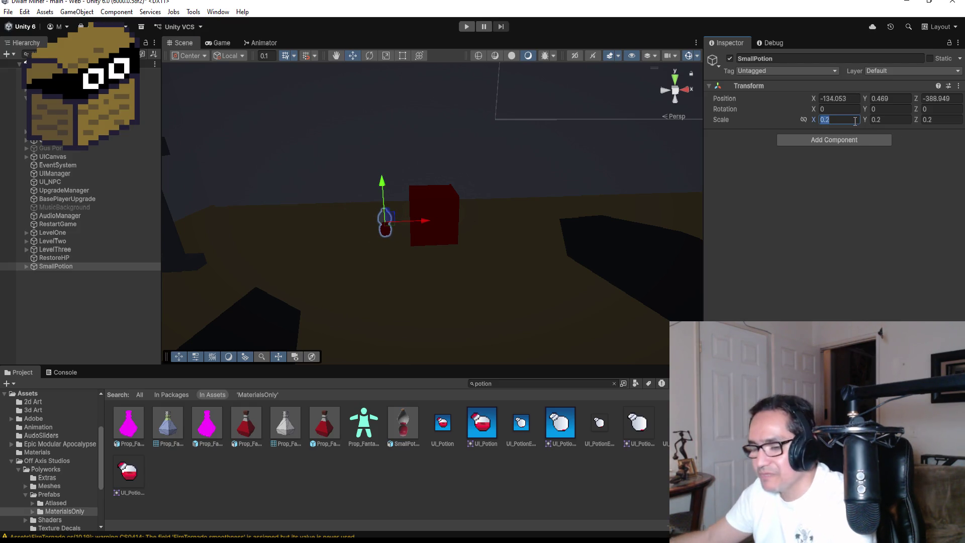
Change SmallPotion's scale to 0.5 on X, Y, Z and slide it onto the red cube's spot.
key(BackSpace)
text(5)
key(Tab)
key(BackSpace)
text(5)
key(Tab)
key(BackSpace)
text(5)
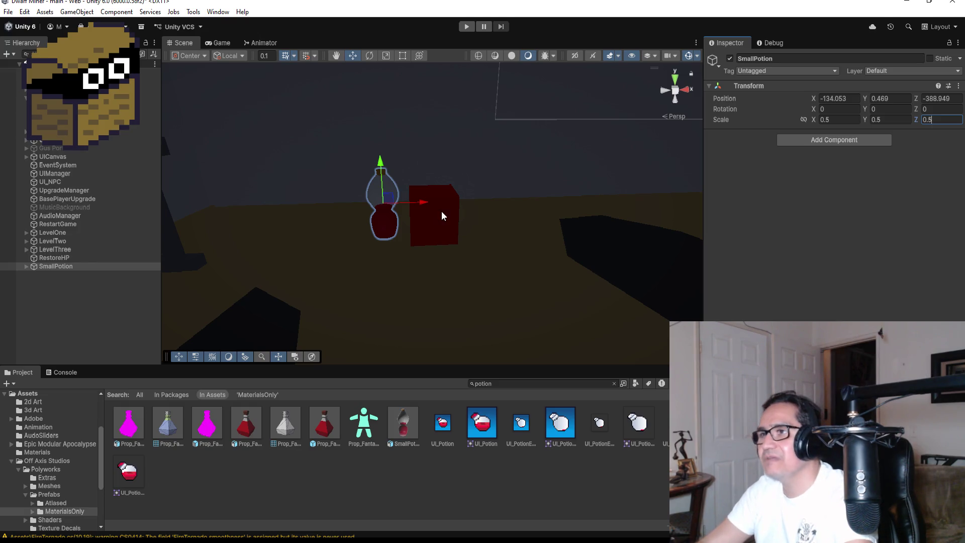
drag(420, 202, 467, 206)
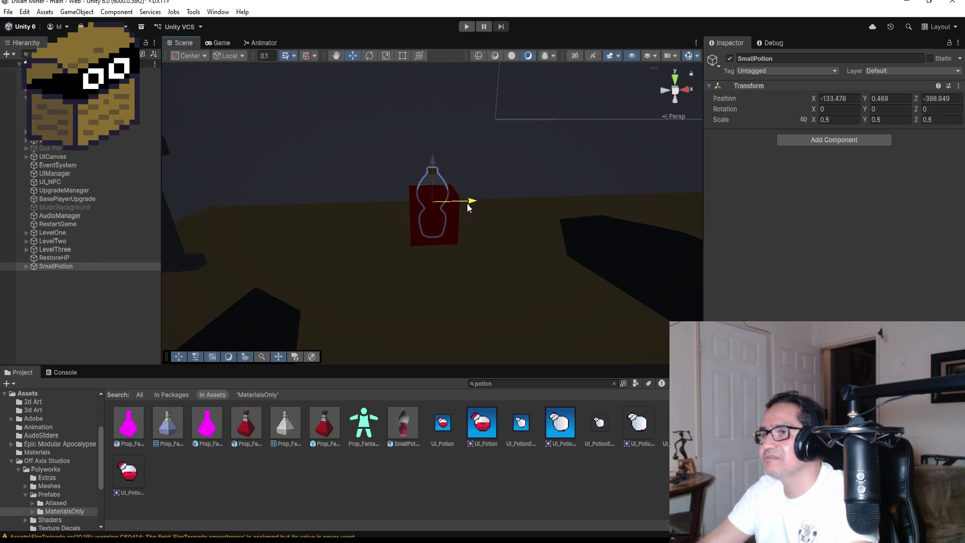
Delete the red RestoreHP placeholder cube and reselect SmallPotion.
click(50, 259)
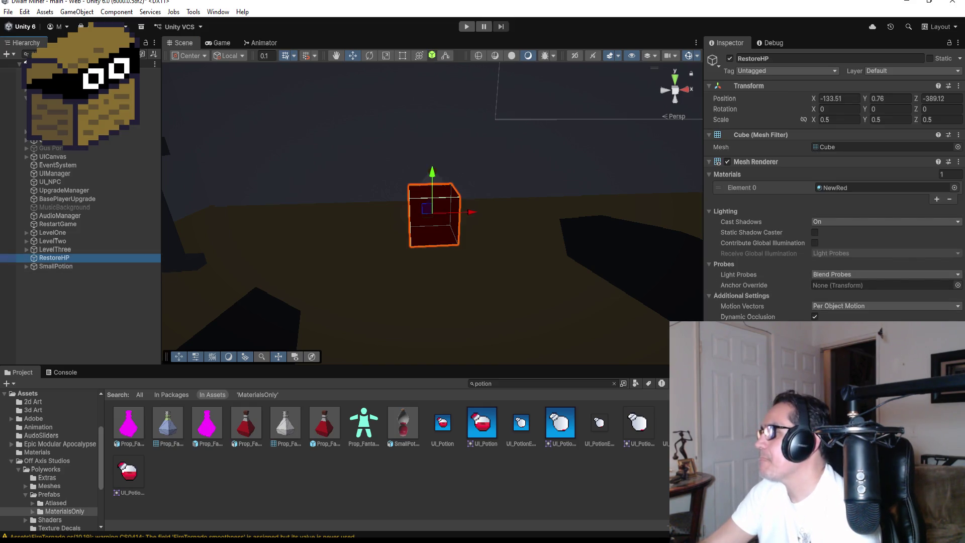
click(95, 269)
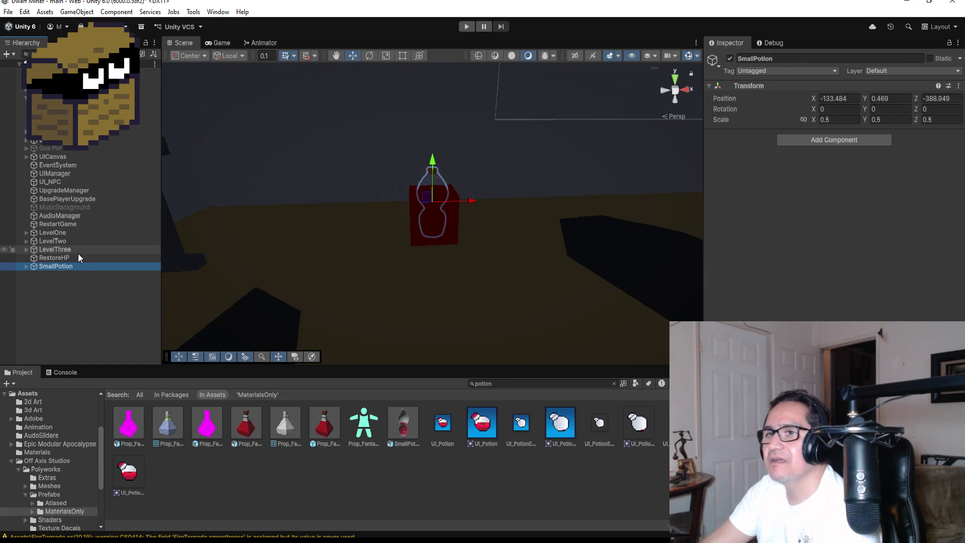
click(76, 251)
click(74, 259)
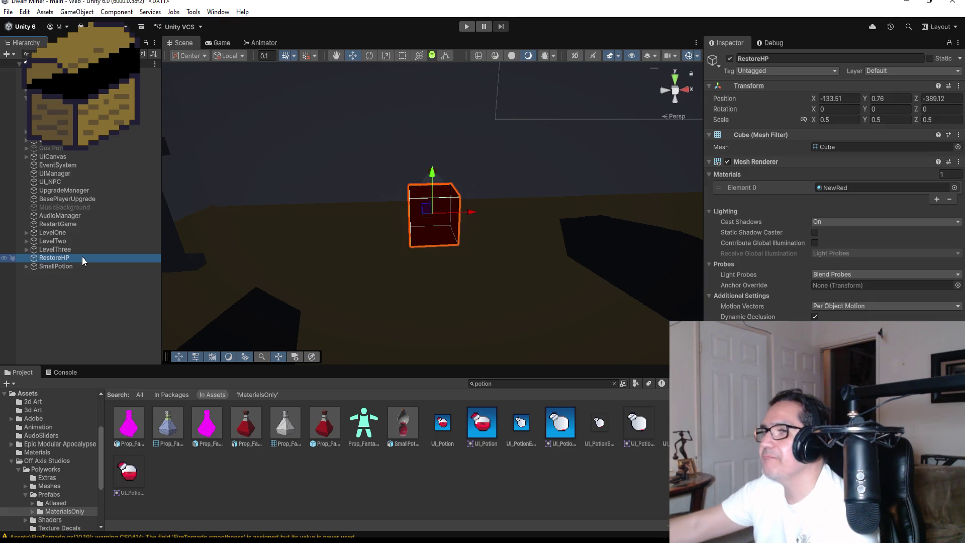
key(Delete)
click(73, 259)
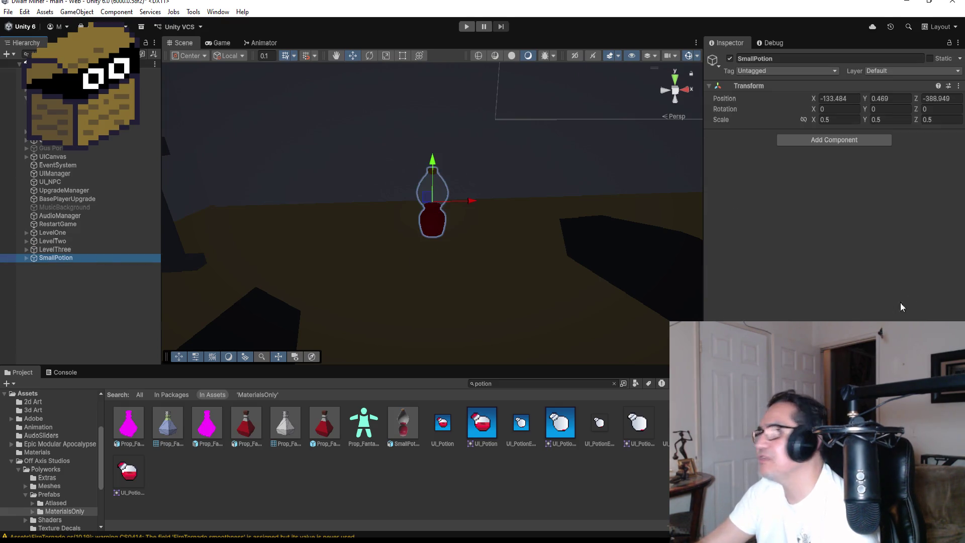
Add a Box Collider to SmallPotion and fit its bounds to the bottle's height and width.
click(831, 140)
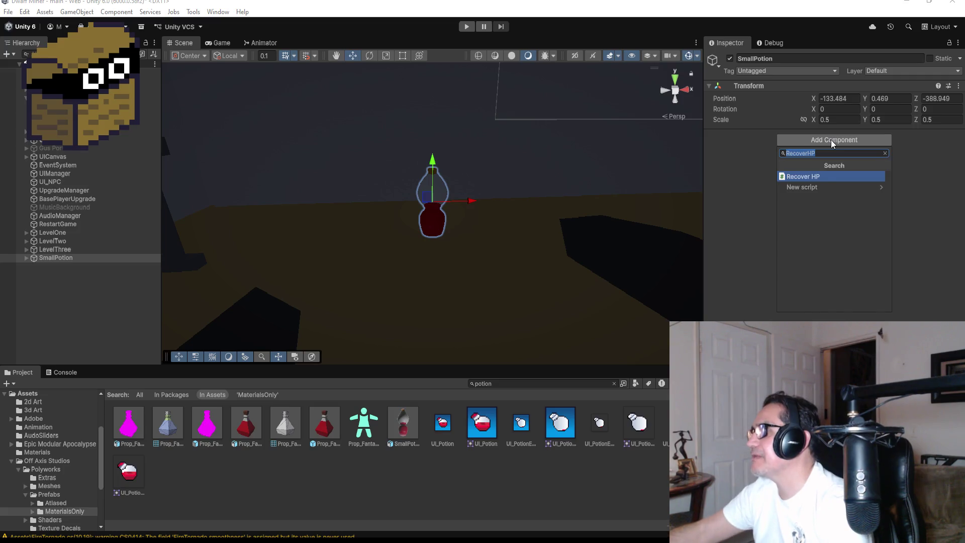
text(box)
click(821, 177)
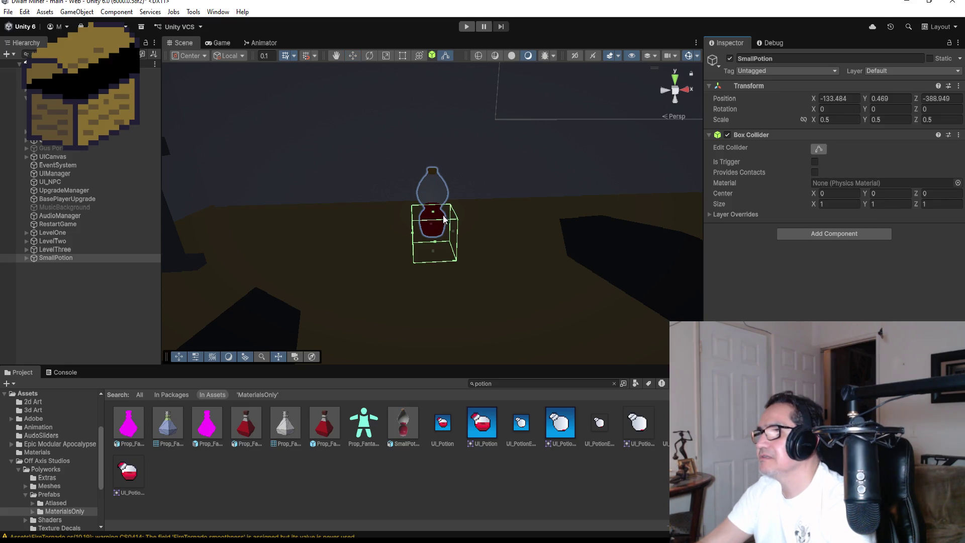
drag(434, 213, 434, 163)
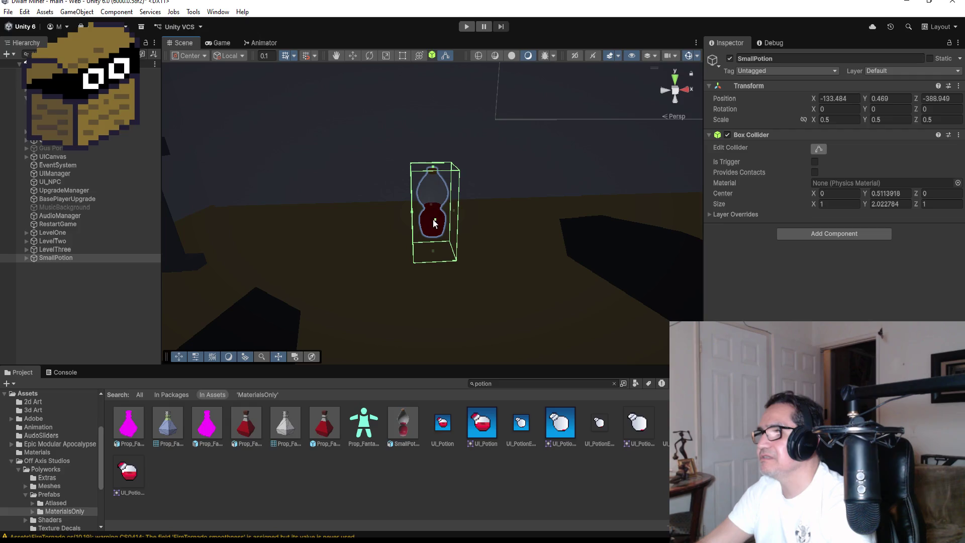
drag(434, 253, 436, 239)
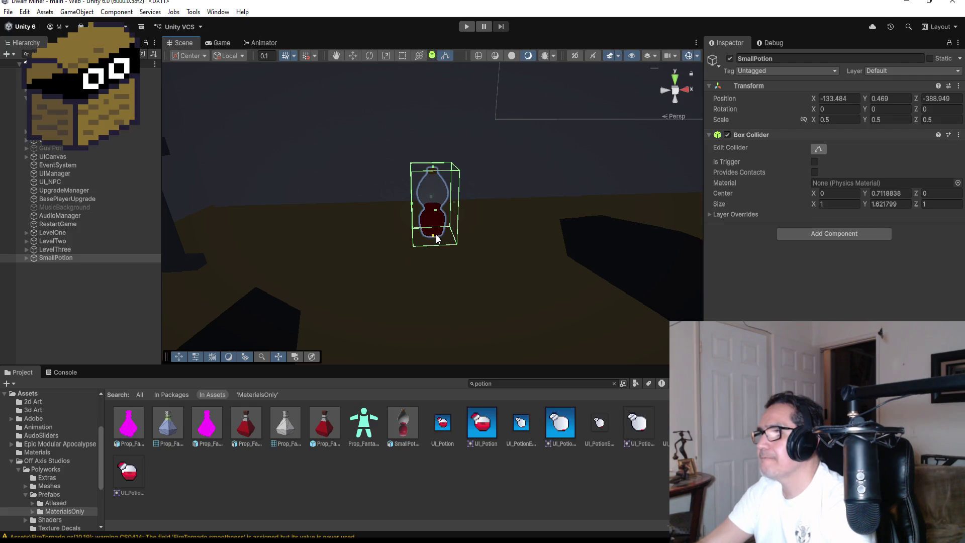
mouse_move(536, 213)
alt+mouse_down()
mouse_move(491, 124)
mouse_move(502, 144)
alt+mouse_up()
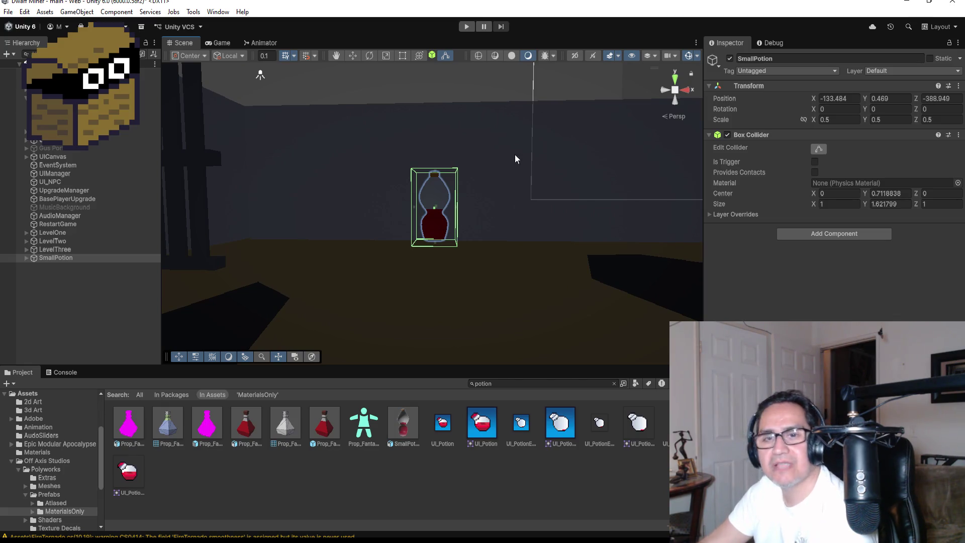
mouse_move(473, 210)
alt+mouse_down()
mouse_move(481, 202)
mouse_move(523, 210)
mouse_move(462, 206)
alt+mouse_up()
mouse_move(515, 194)
alt+mouse_down()
mouse_move(384, 198)
mouse_move(383, 206)
alt+mouse_up()
alt+drag(483, 210, 475, 206)
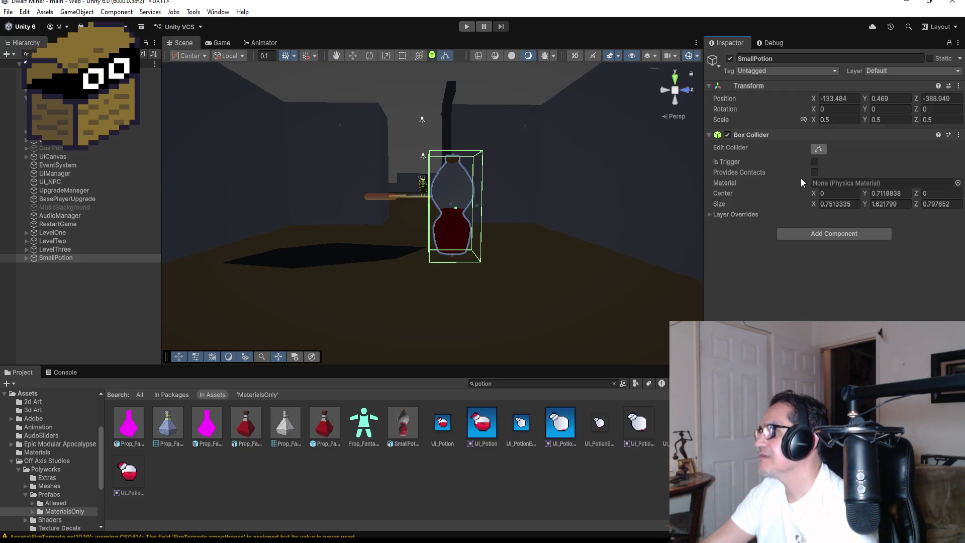
click(823, 151)
Attach the Recover HP script to SmallPotion, then deselect it.
click(830, 234)
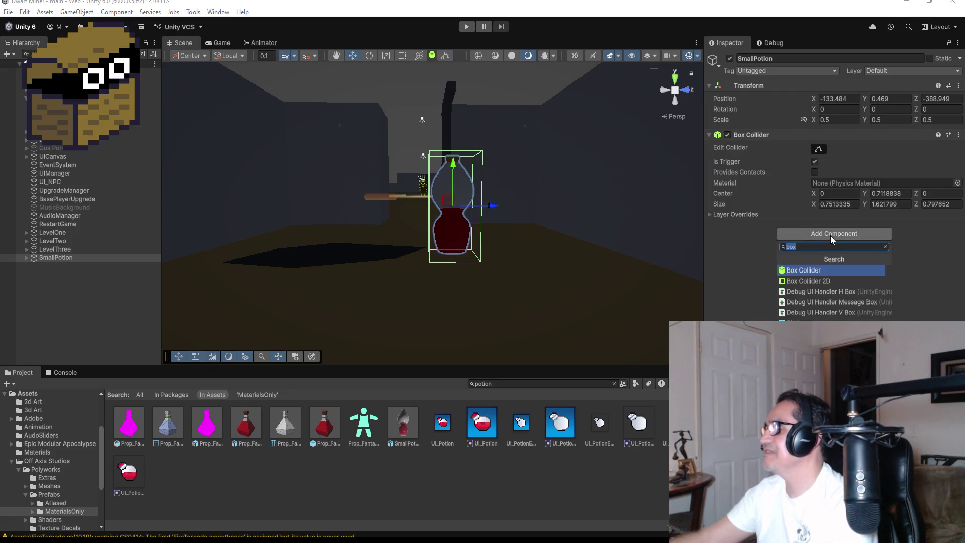
key(BackSpace)
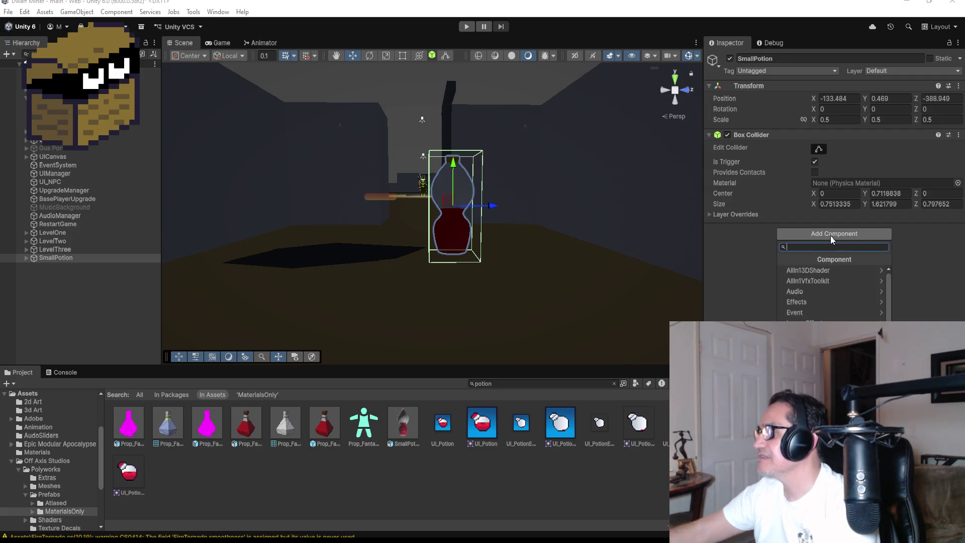
text(Re)
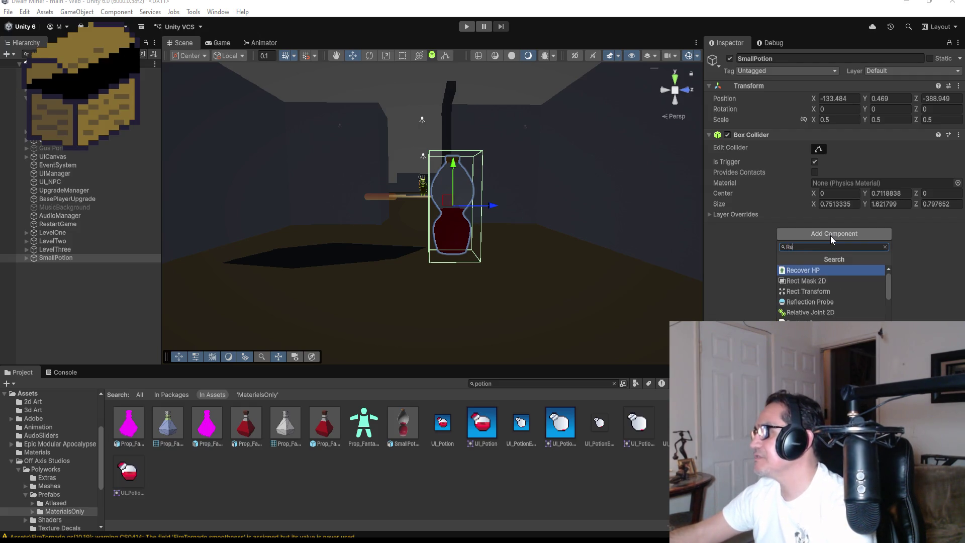
key(Return)
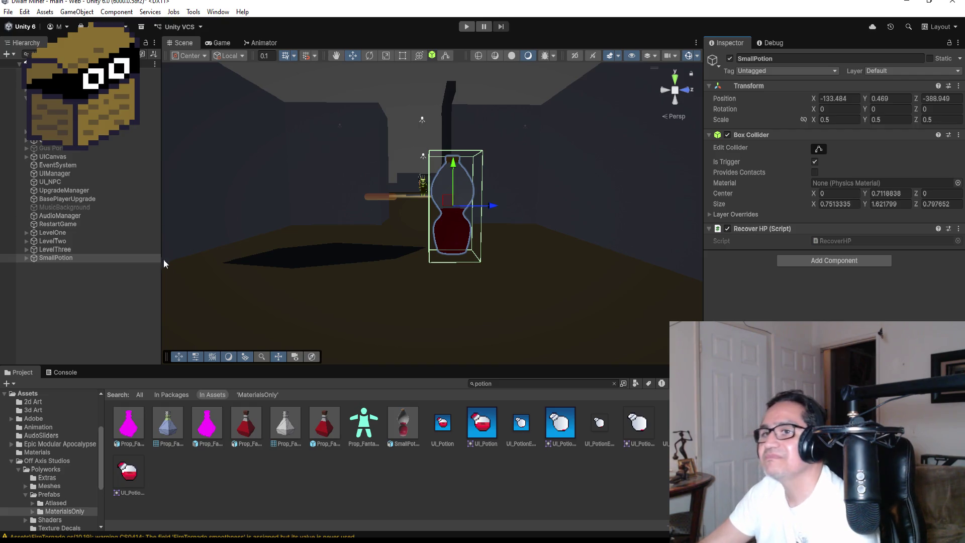
click(107, 276)
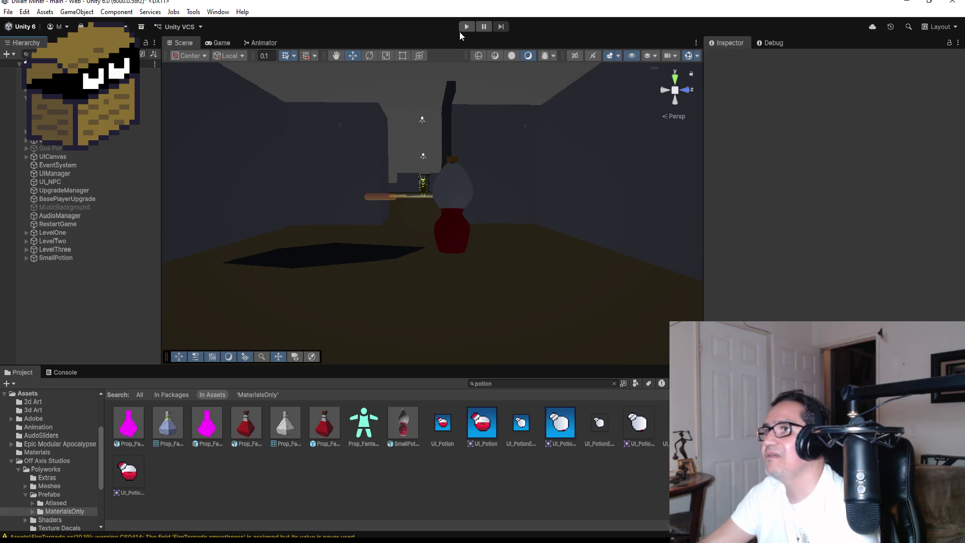
click(465, 26)
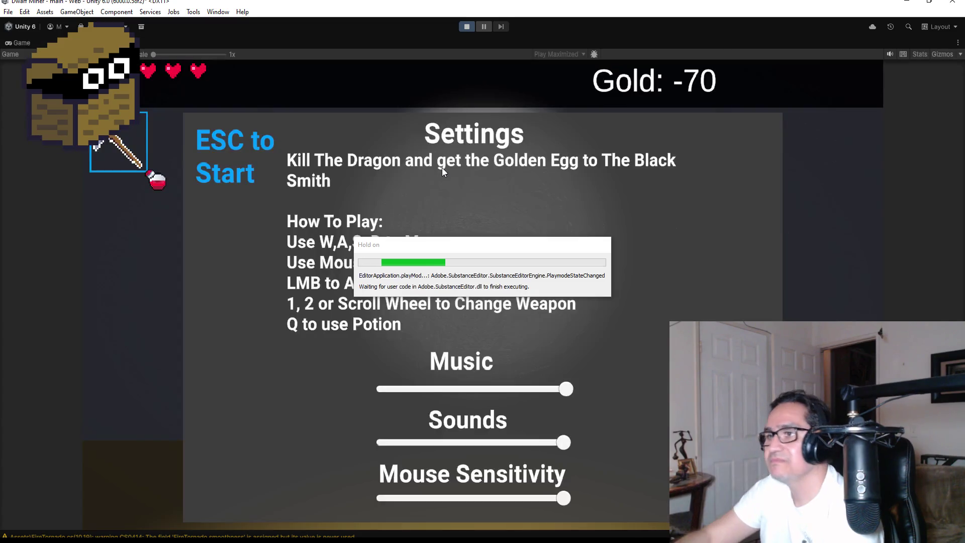
key(Escape)
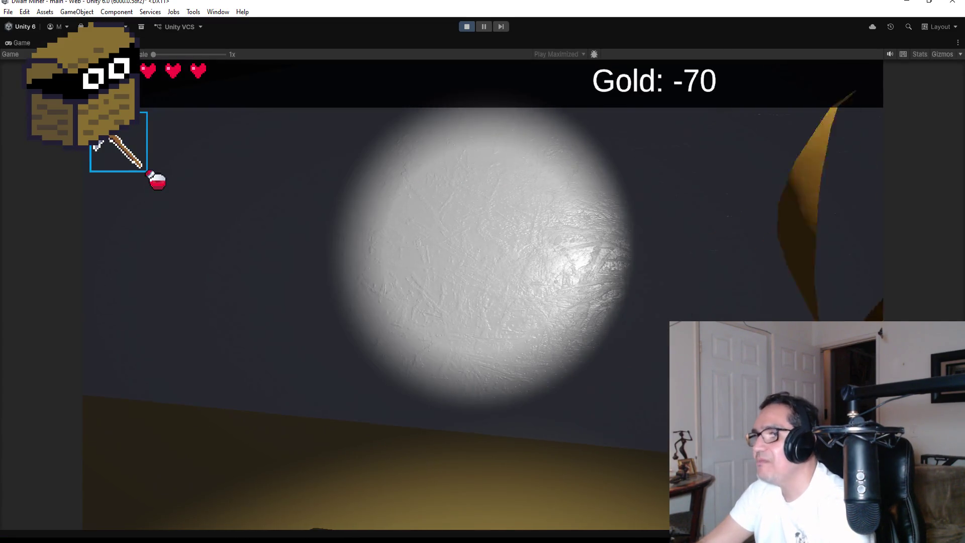
key(w)
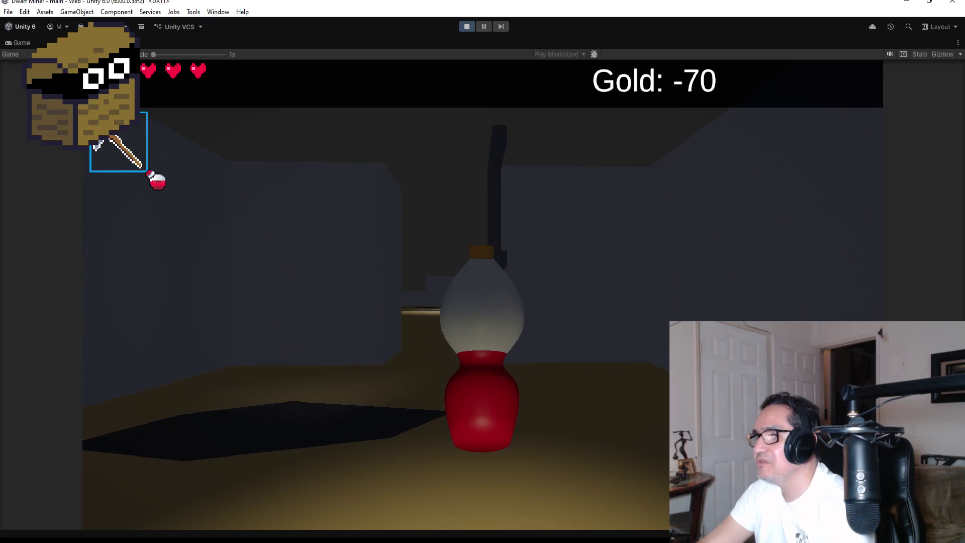
key(2)
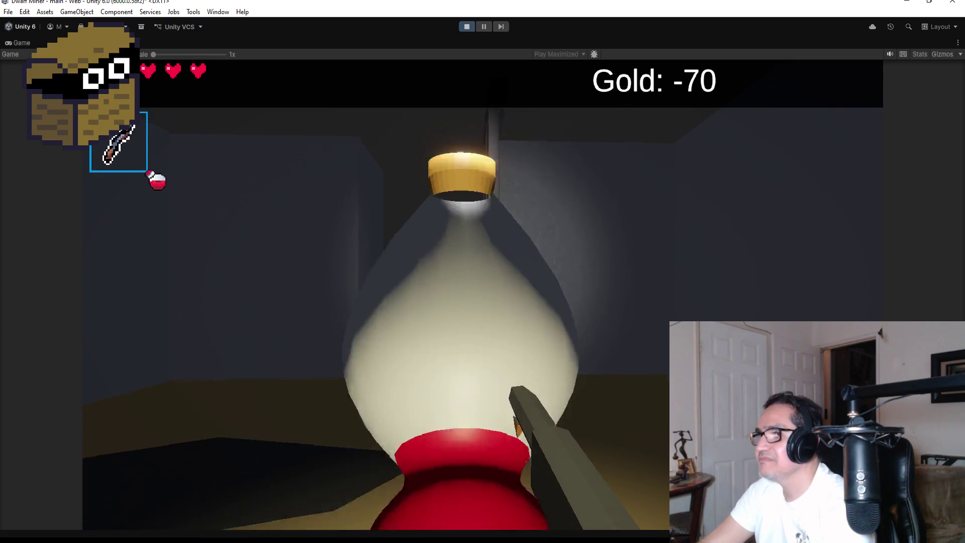
key(Escape)
click(467, 27)
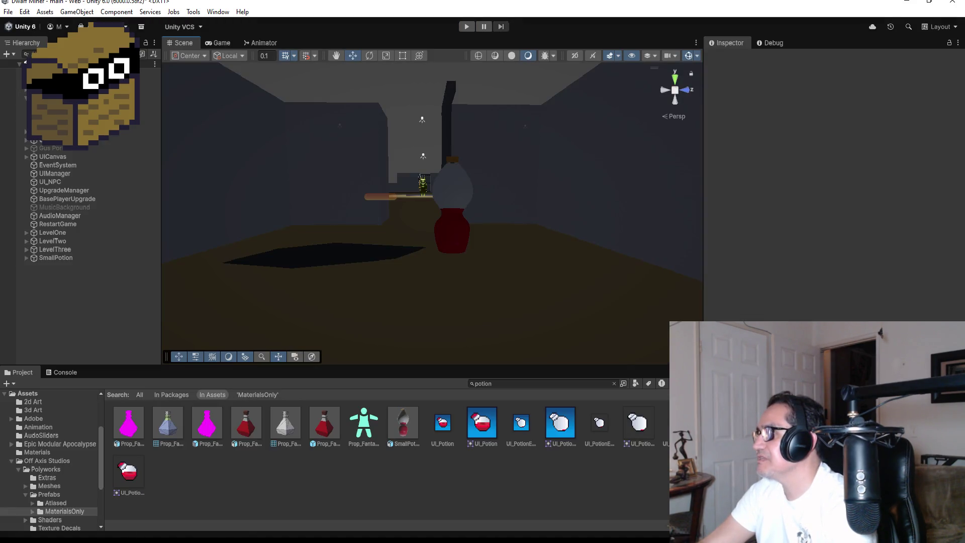
click(58, 257)
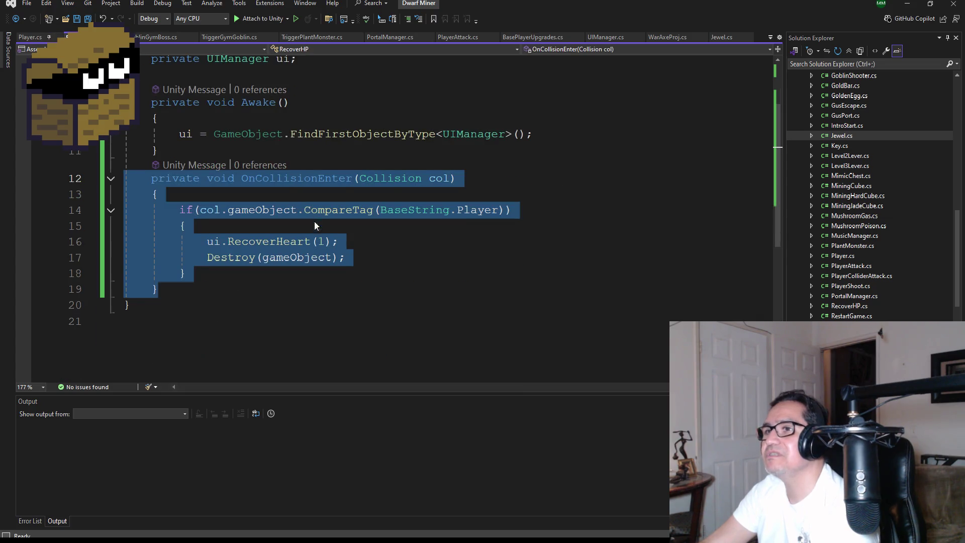
scroll(315, 225, up, 1)
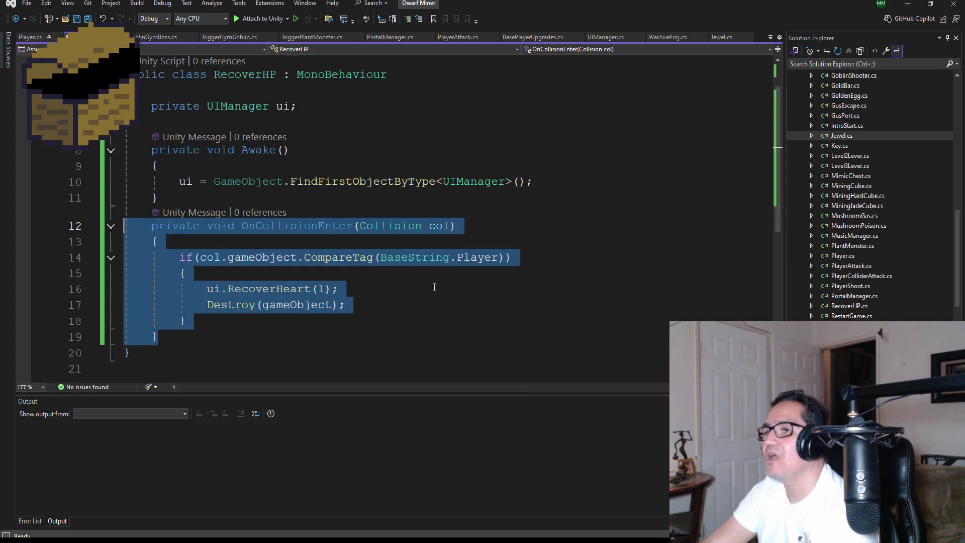
click(590, 297)
click(907, 4)
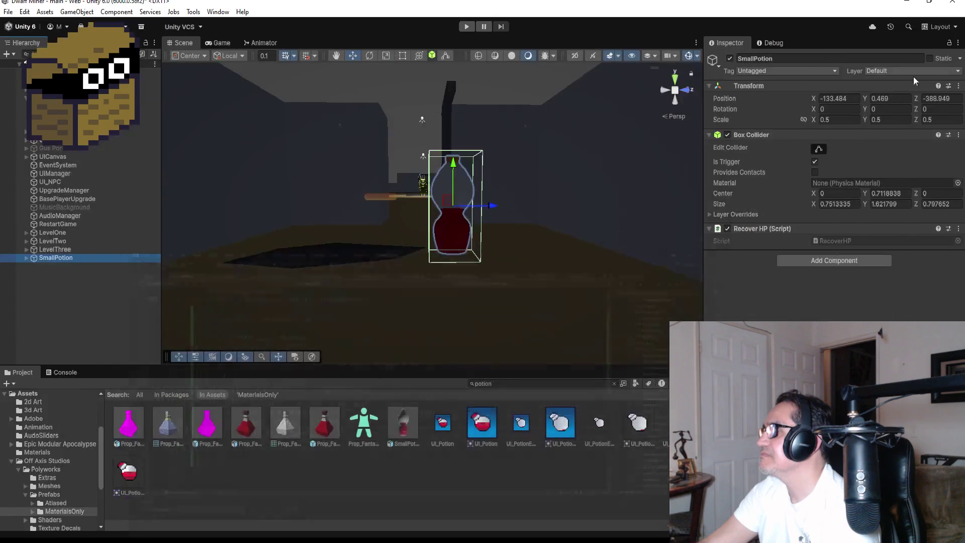
Make the potion's collider solid, then playtest walking toward the doorway and stop the game.
click(815, 162)
click(464, 29)
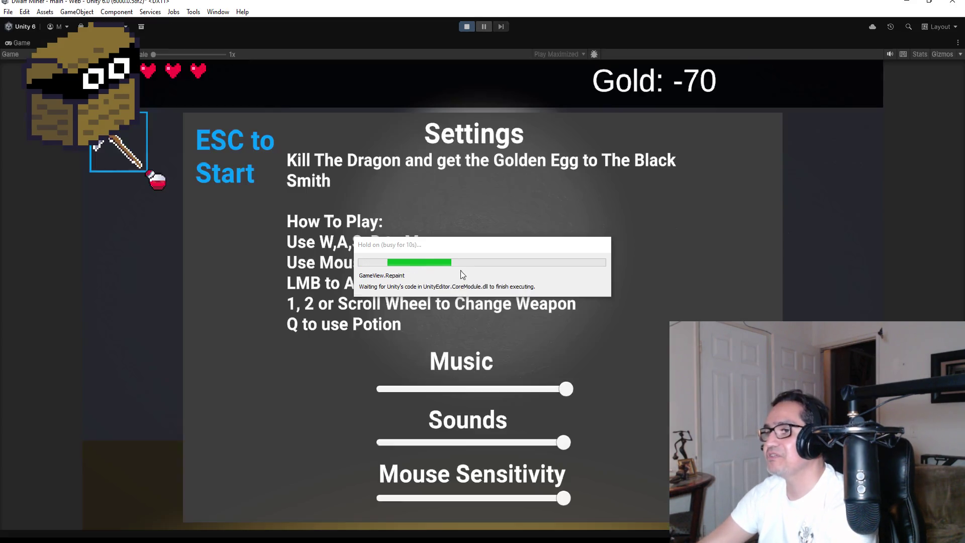
key(Escape)
key(w)
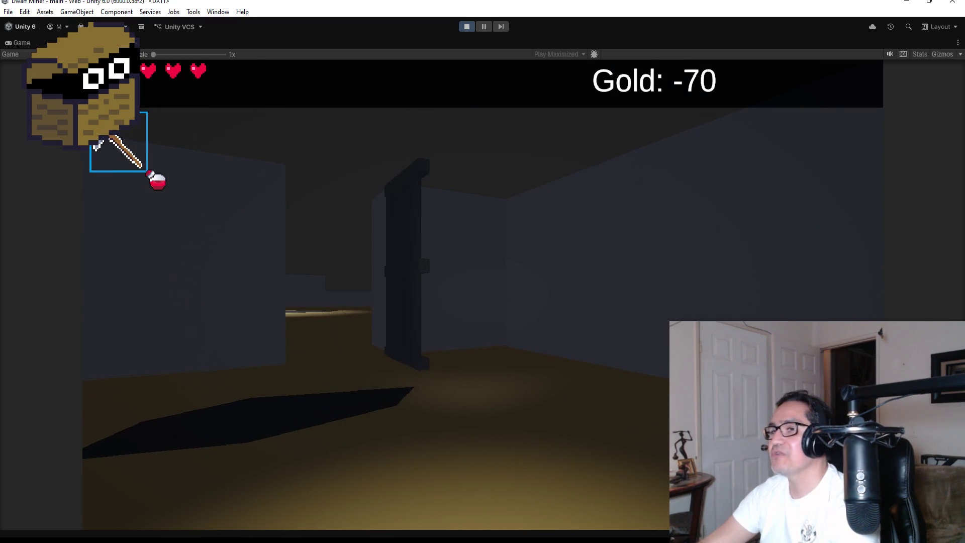
key(Escape)
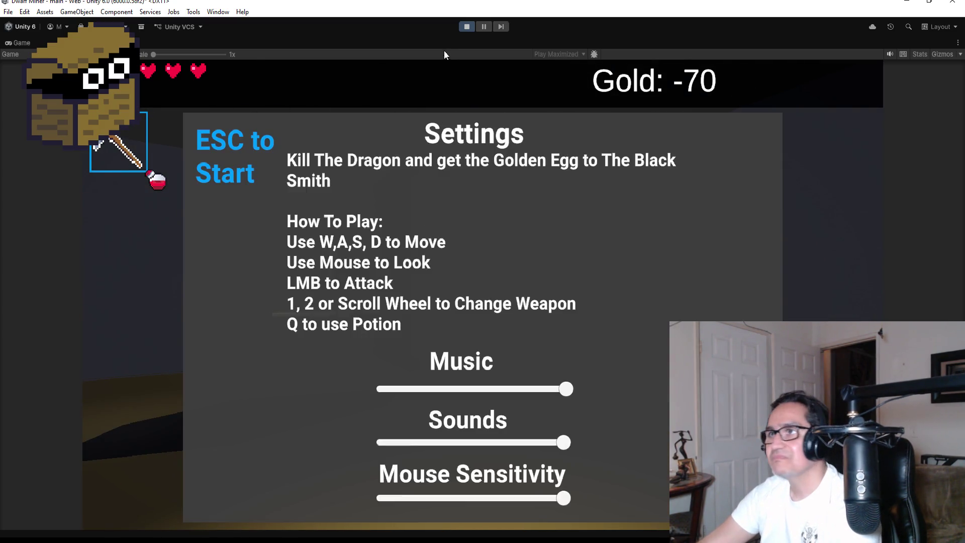
click(466, 25)
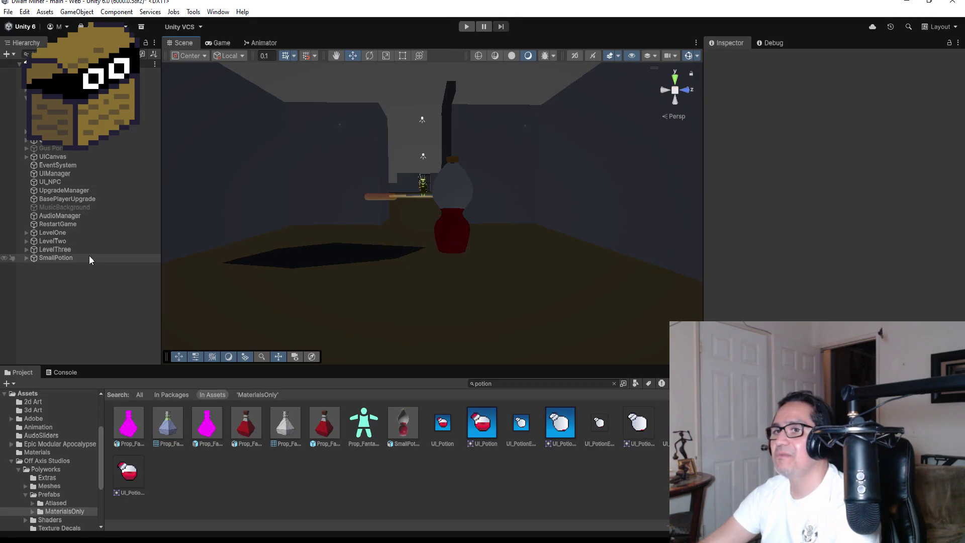
click(89, 257)
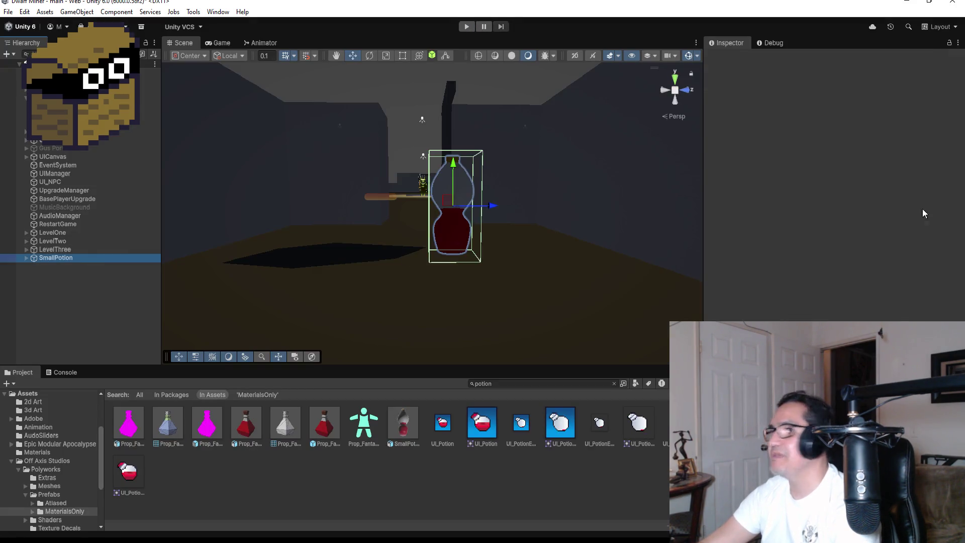
Set SmallPotion's scale to 0.3 on X, Y and Z and save the scene.
click(839, 120)
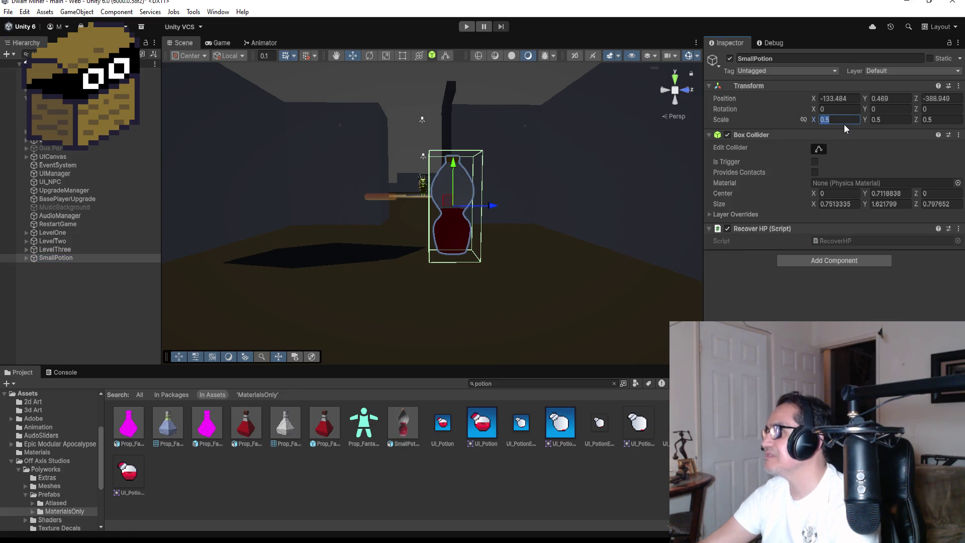
text(0.3)
key(Tab)
text(0.3)
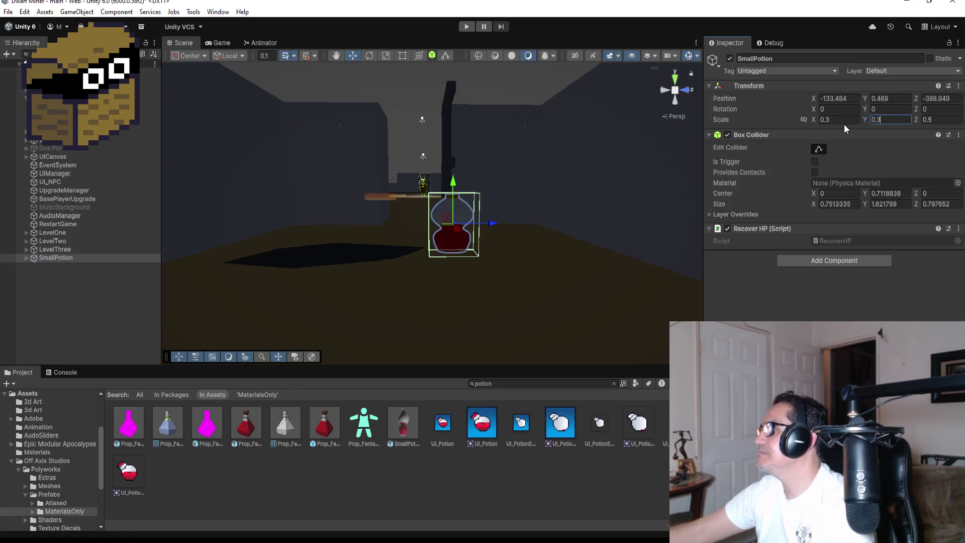
key(Tab)
text(0.3)
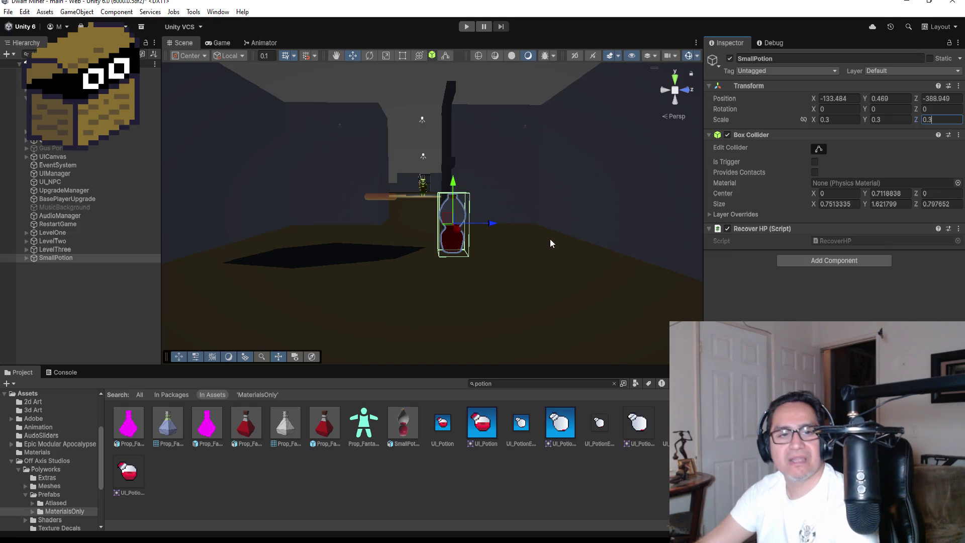
click(65, 267)
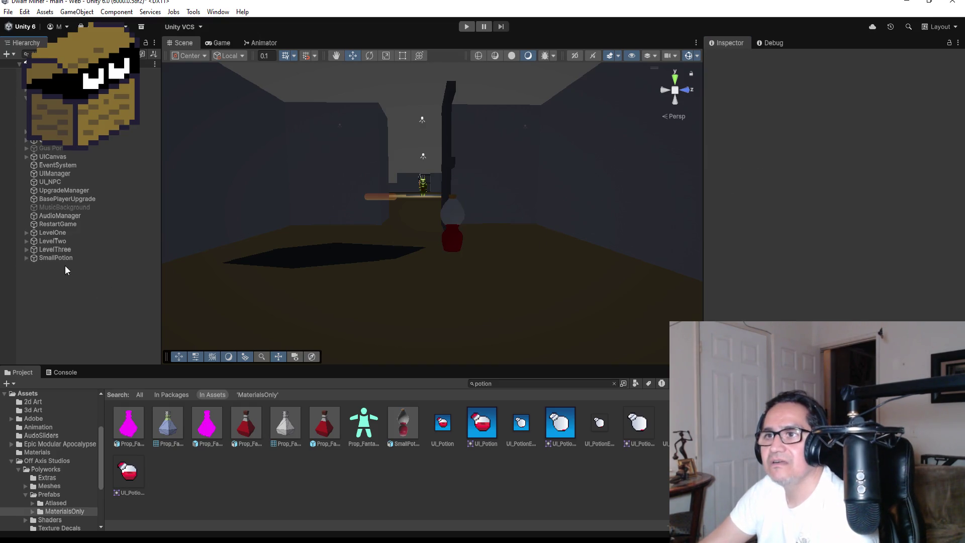
click(9, 12)
click(30, 61)
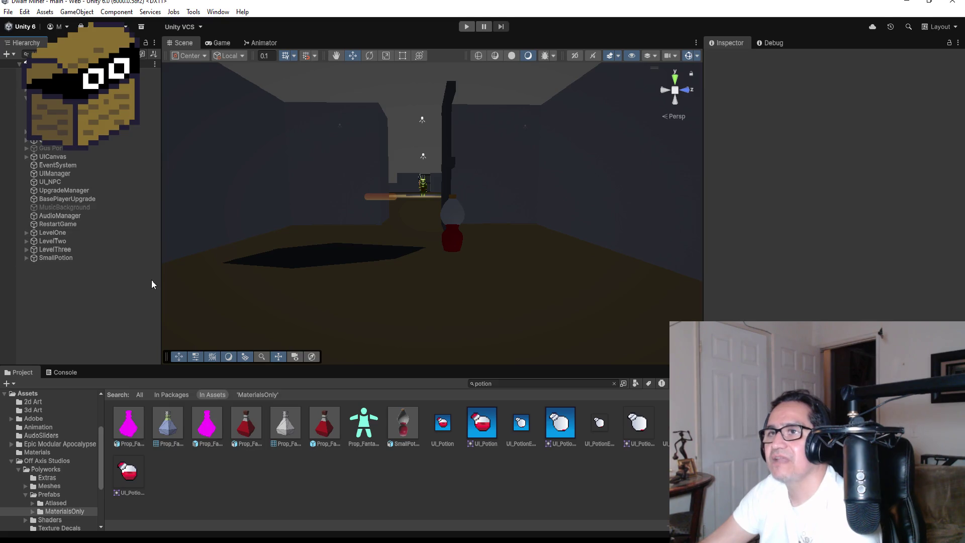
Glance at the player's animation state graph, return to the Scene view, and select Shotgun.
click(263, 43)
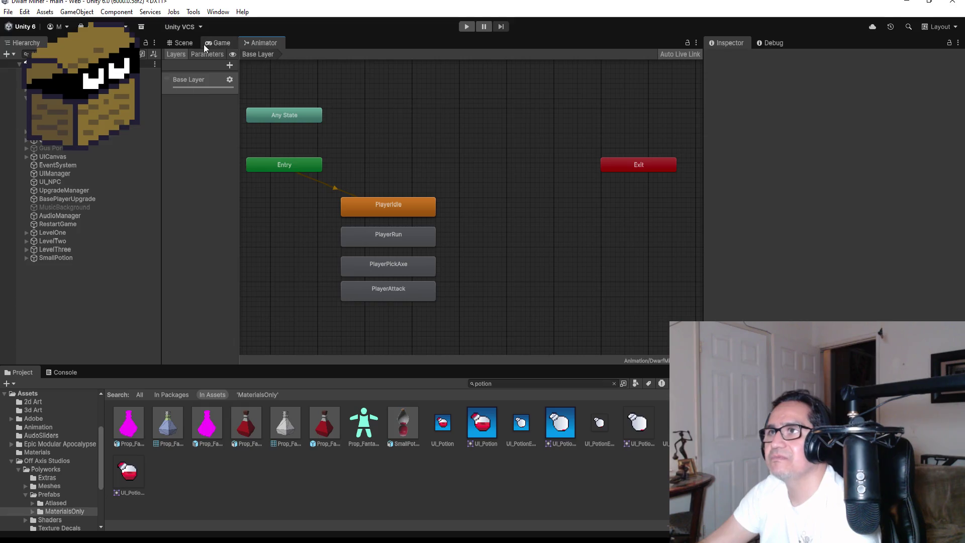
click(183, 44)
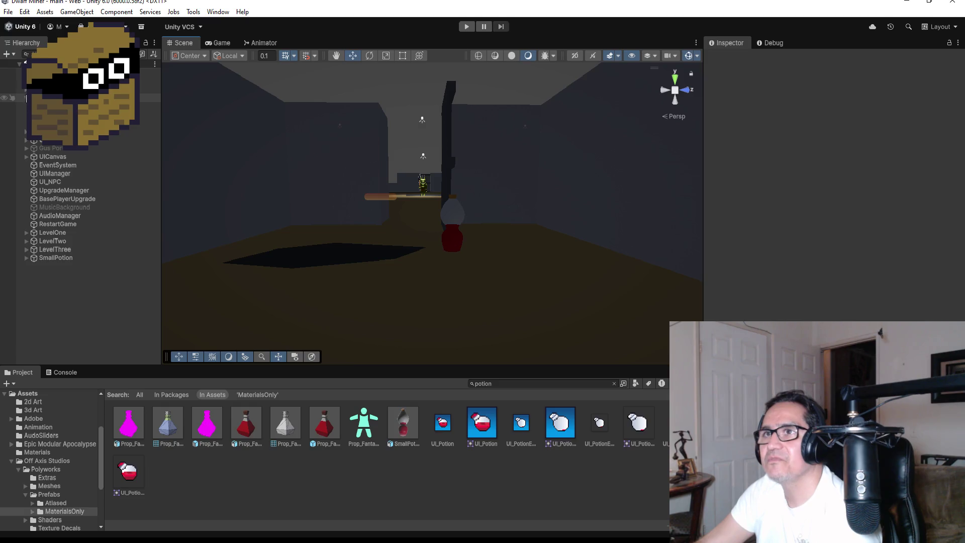
scroll(56, 155, up, 3)
click(55, 149)
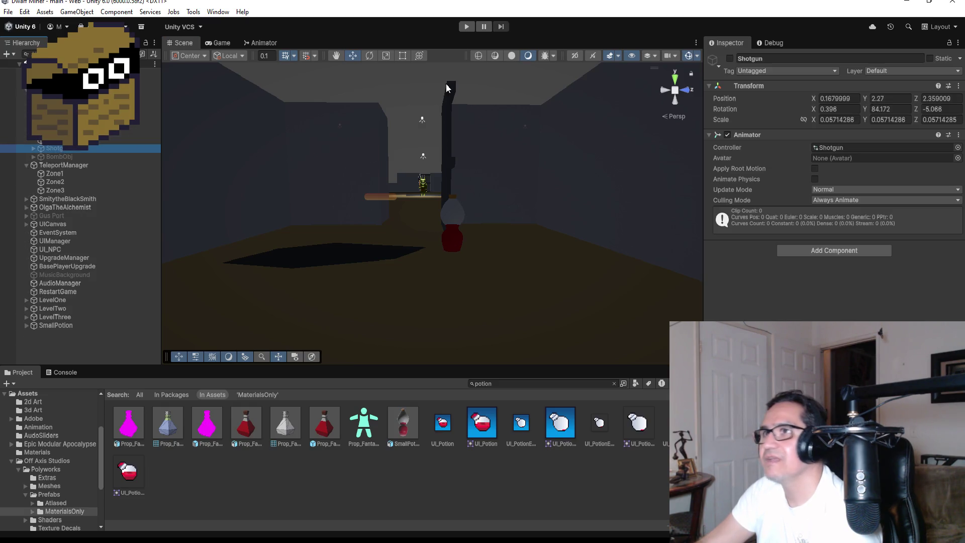
Enable Shotgun and pull its ShotgunPull keyframes earlier to 0:11 and 0:22, then start playtesting.
click(730, 58)
click(218, 12)
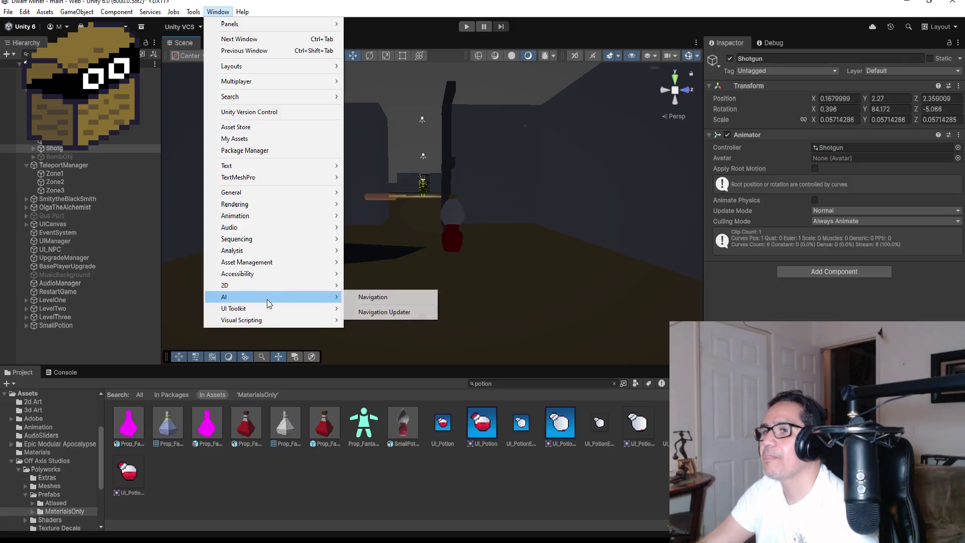
mouse_move(312, 215)
click(372, 216)
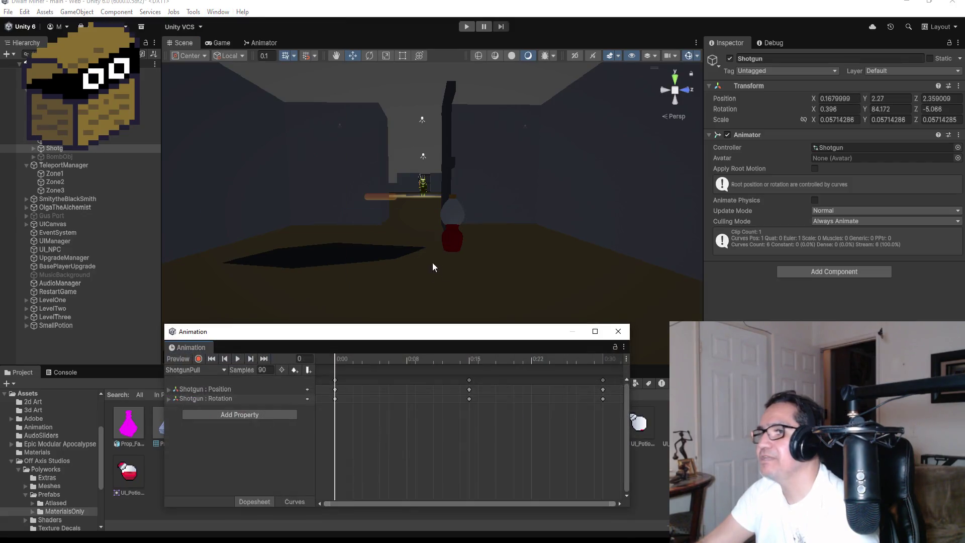
scroll(511, 390, down, 2)
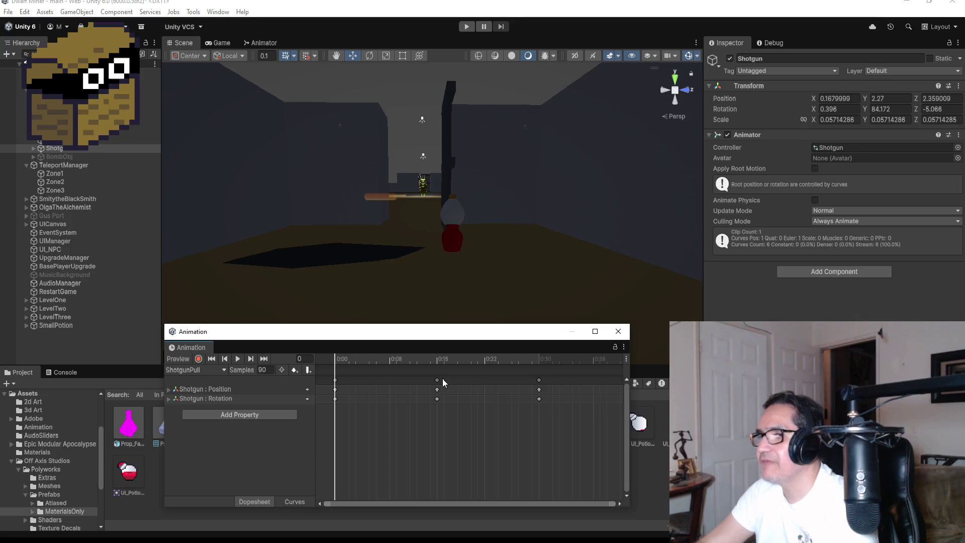
drag(426, 380, 393, 381)
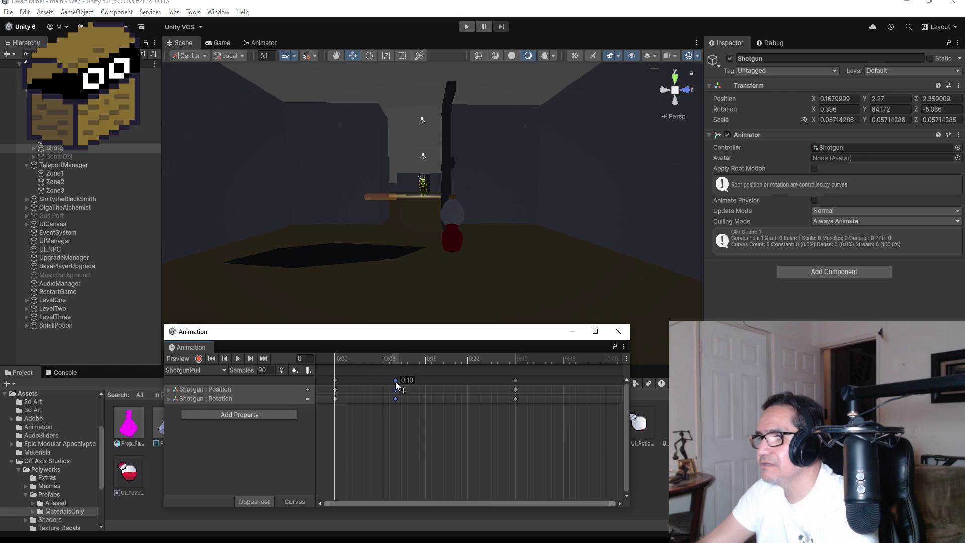
drag(516, 379, 461, 382)
click(618, 332)
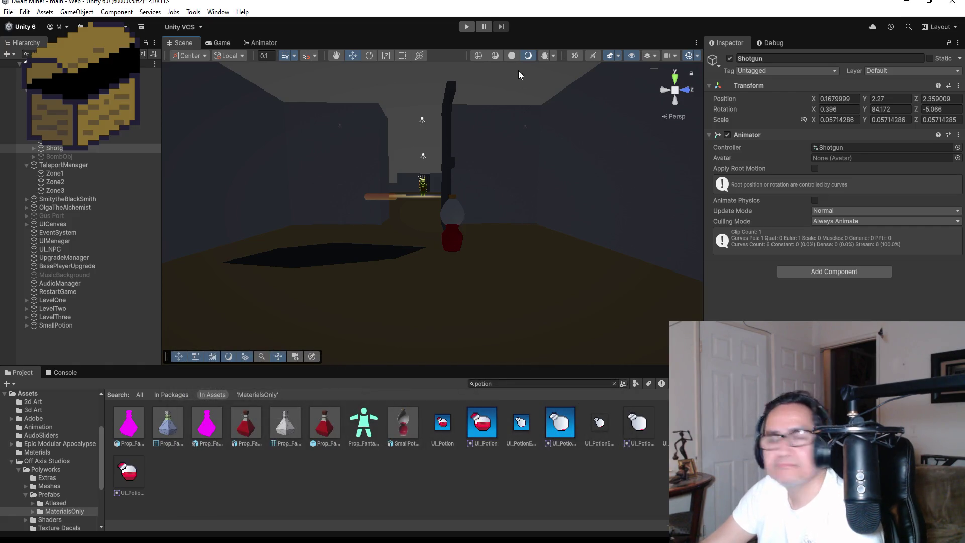
click(467, 27)
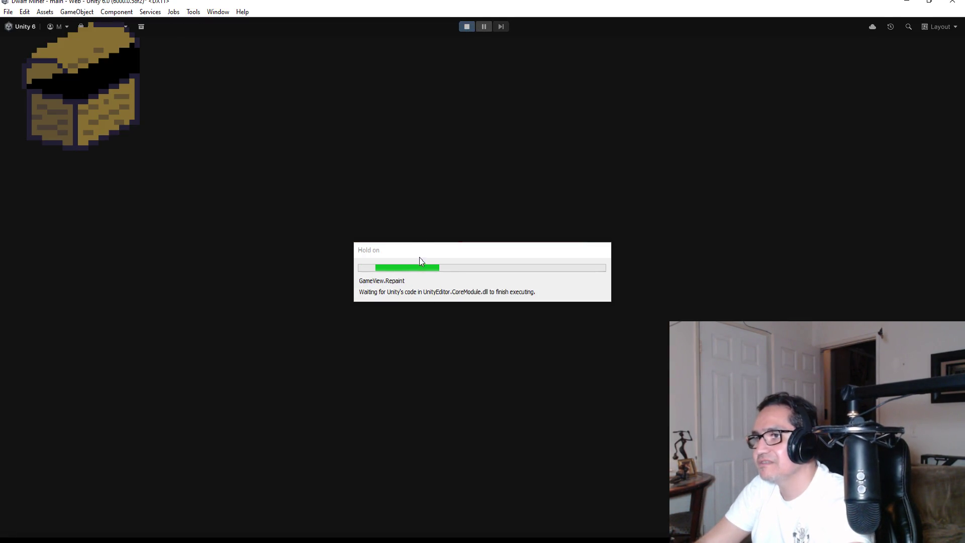
Start playing and fire fireballs from the wand down the corridor and at the walls.
key(Escape)
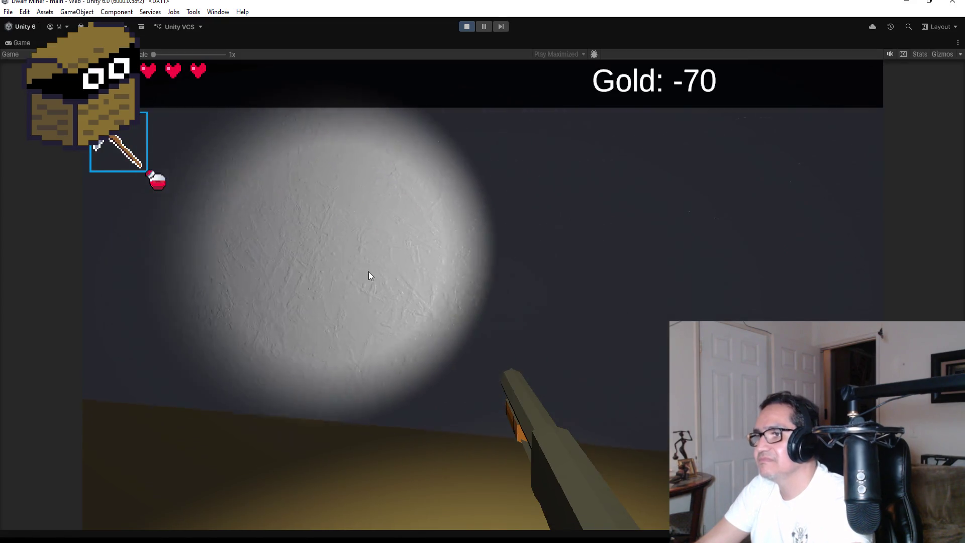
scroll(482, 271, down, 1)
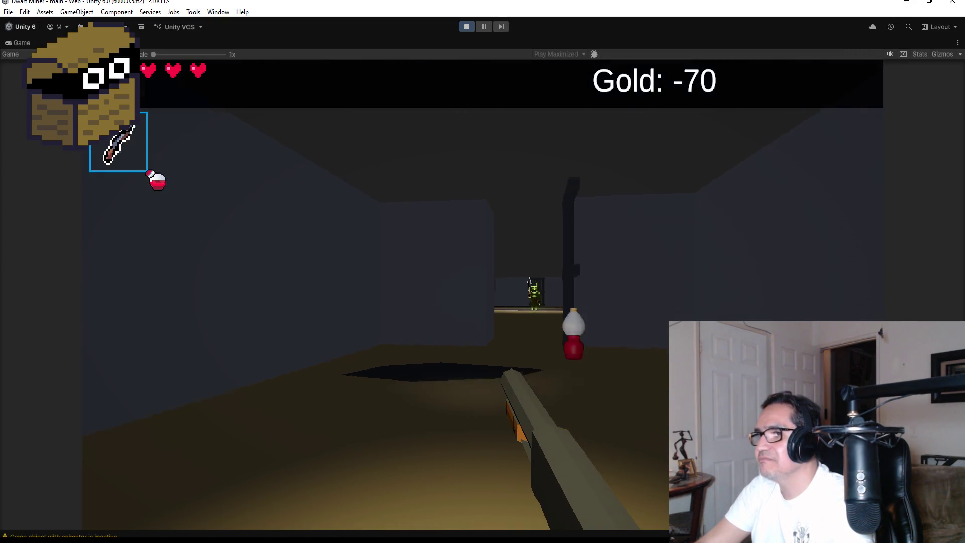
click(483, 272)
click(483, 271)
click(483, 272)
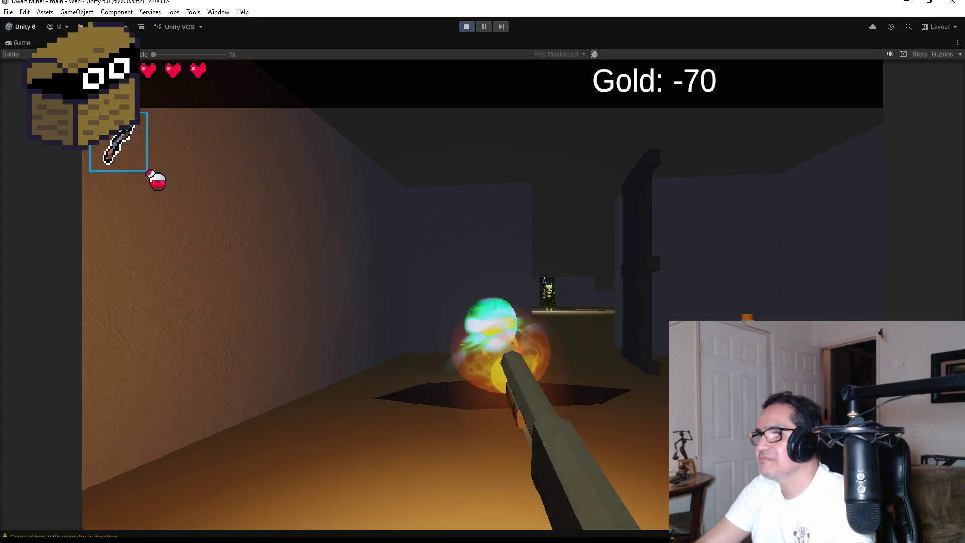
click(483, 272)
click(483, 271)
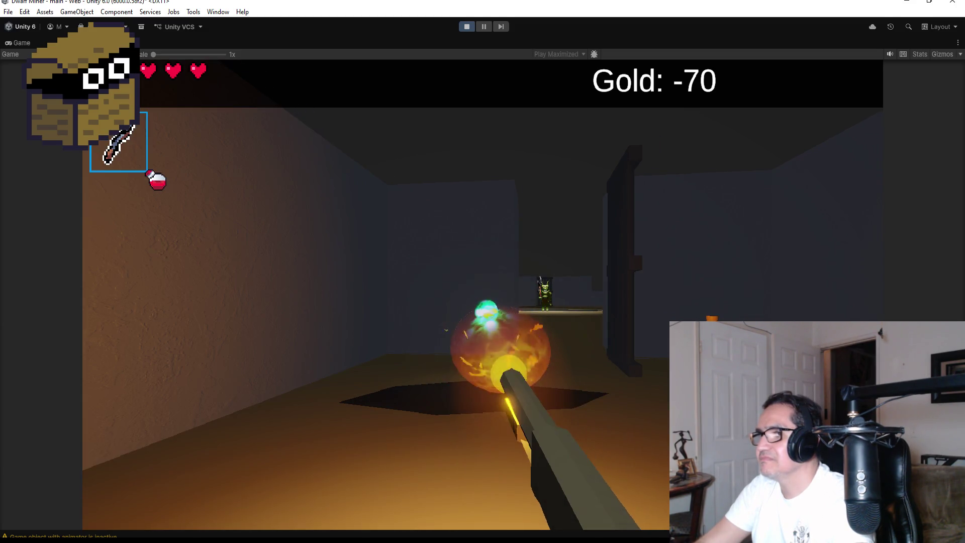
click(482, 272)
click(483, 271)
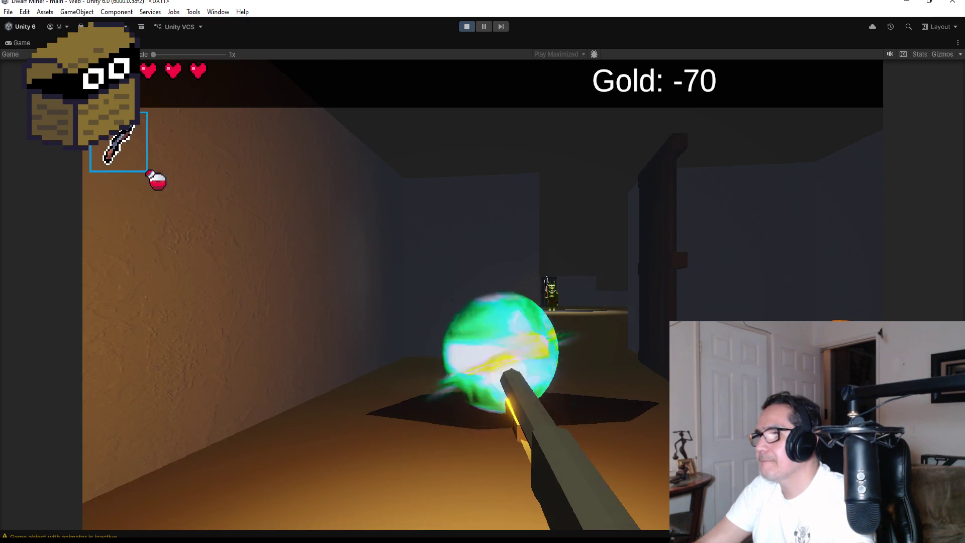
click(483, 272)
click(482, 271)
click(483, 272)
click(483, 271)
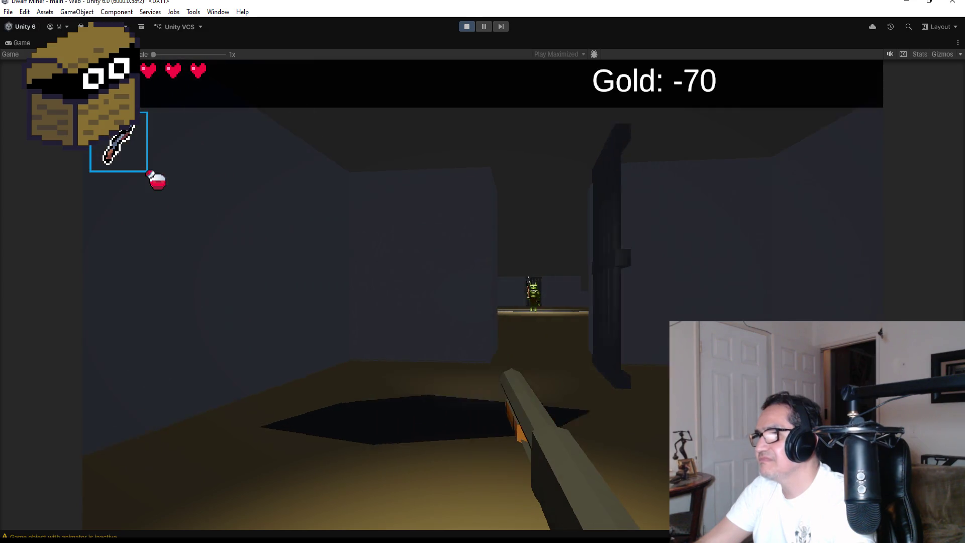
click(482, 272)
click(483, 271)
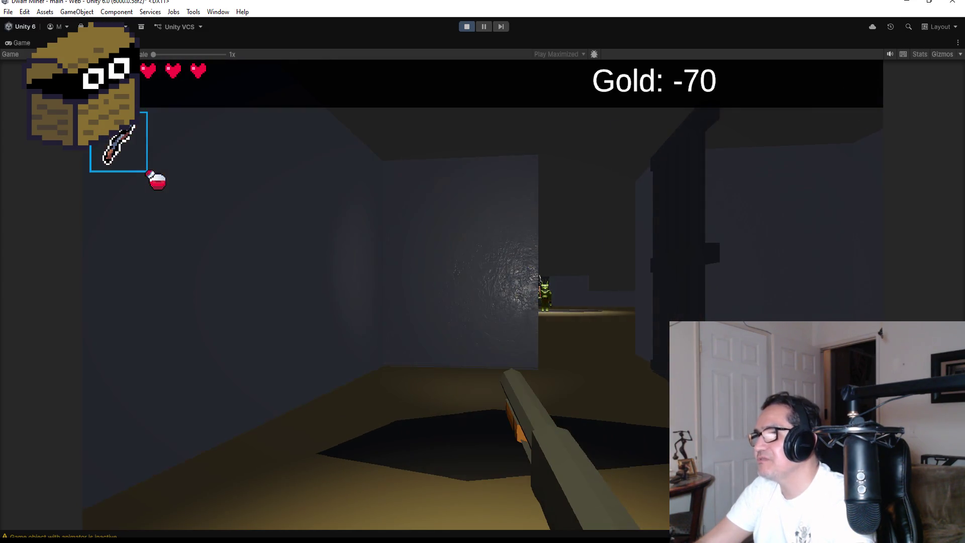
click(483, 271)
click(482, 272)
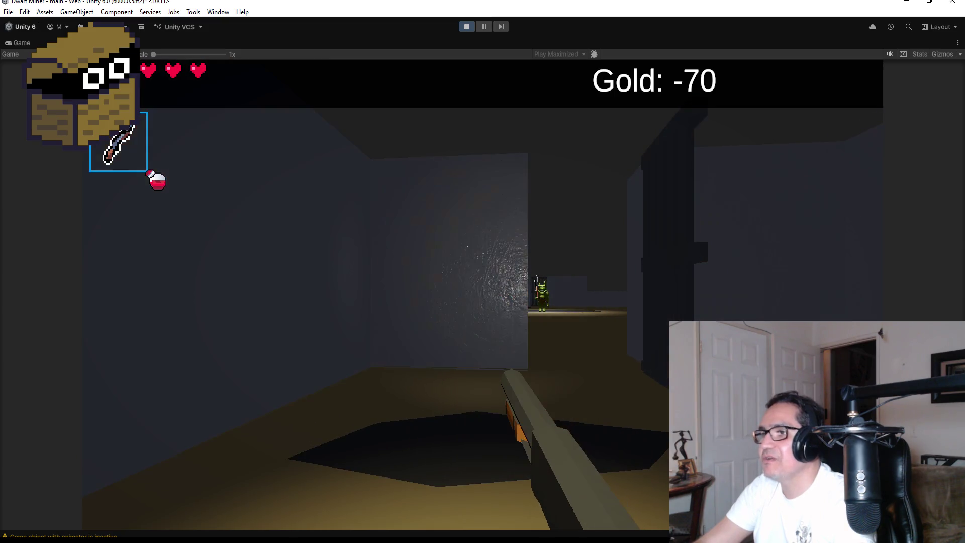
click(483, 272)
click(482, 272)
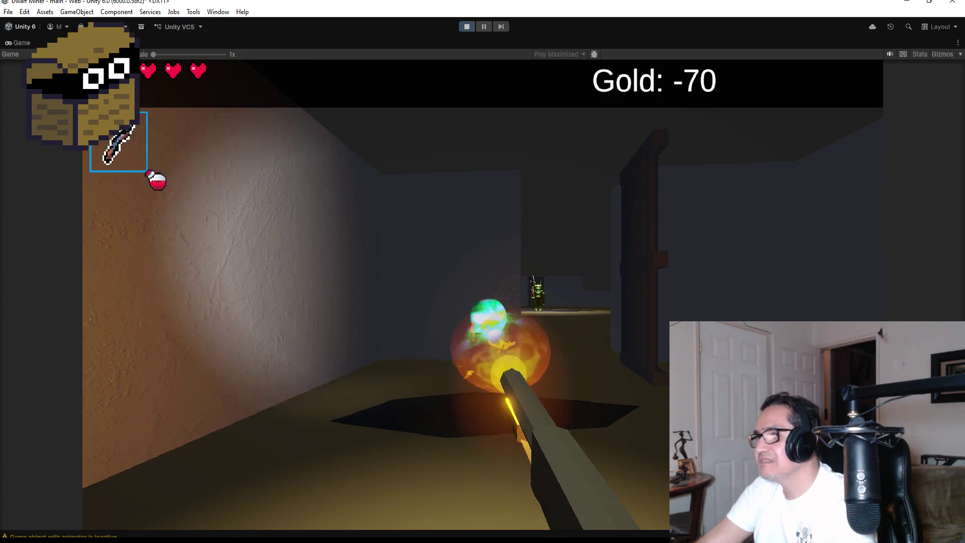
click(482, 272)
click(483, 272)
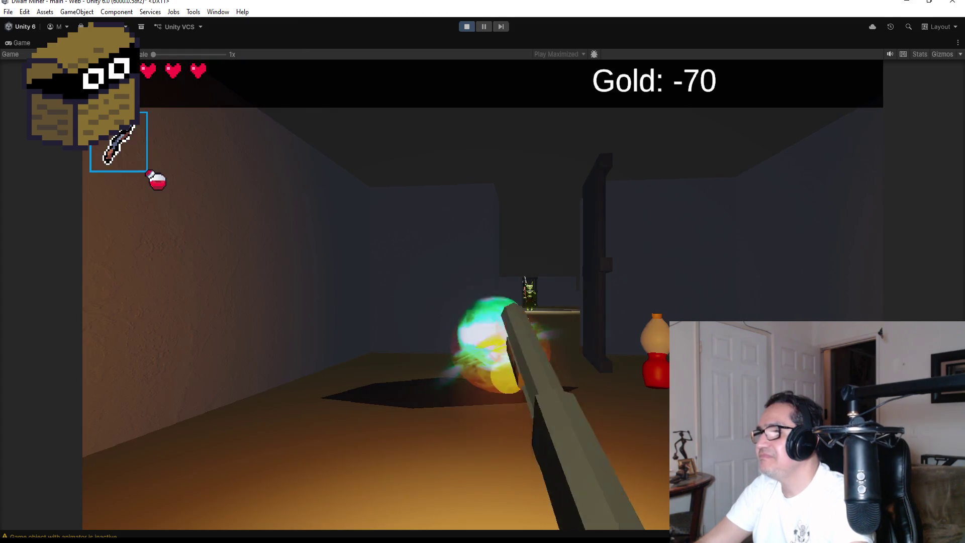
click(483, 271)
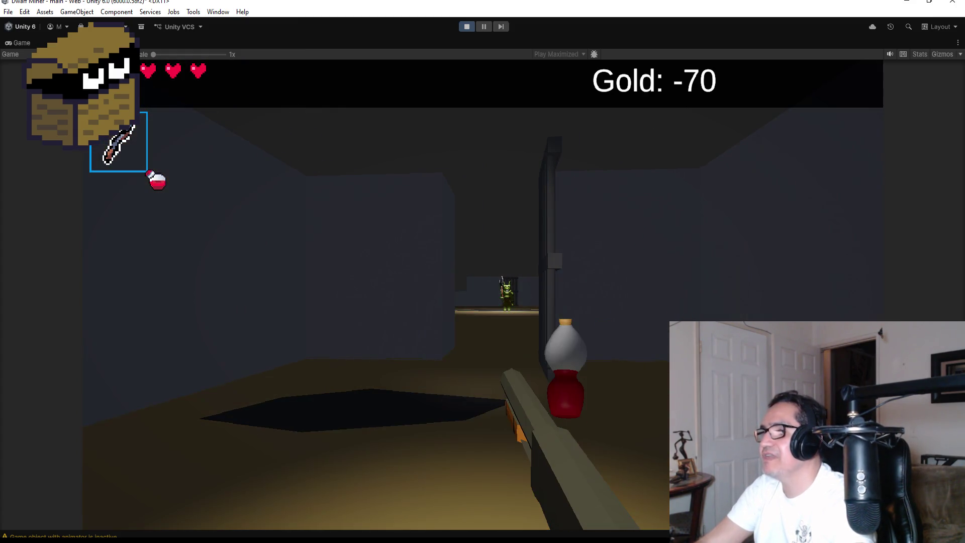
click(482, 271)
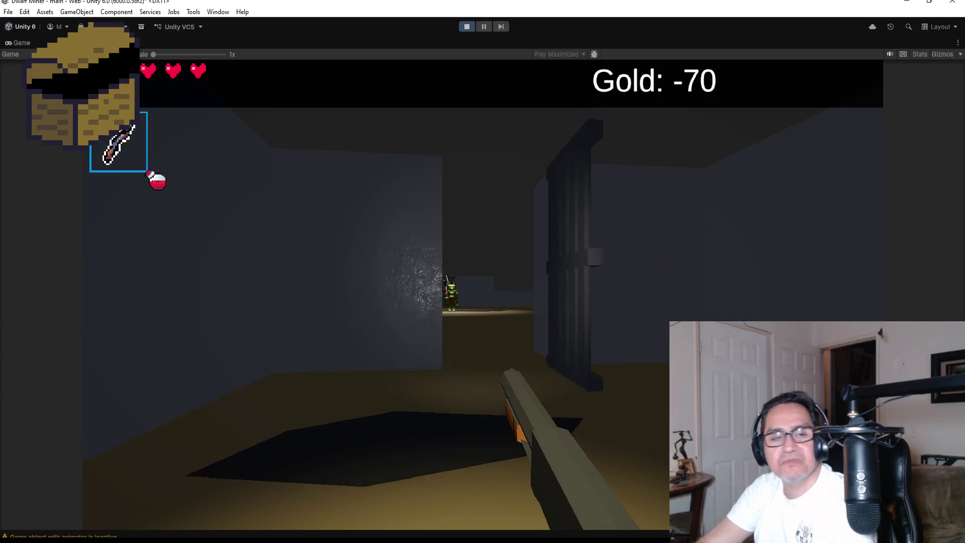
click(482, 272)
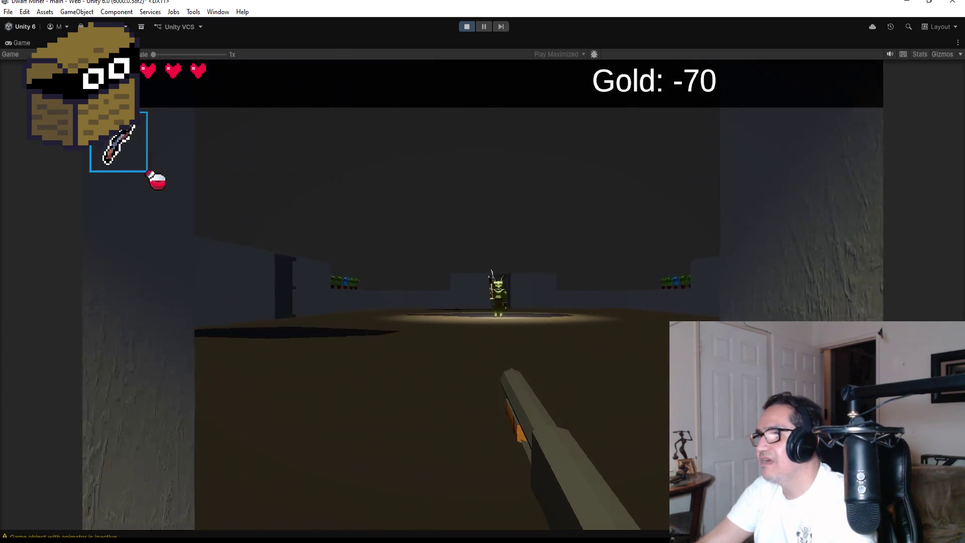
Walk into the goblin arena, shoot the approaching goblin, then advance down the corridor toward the potion.
key(w)
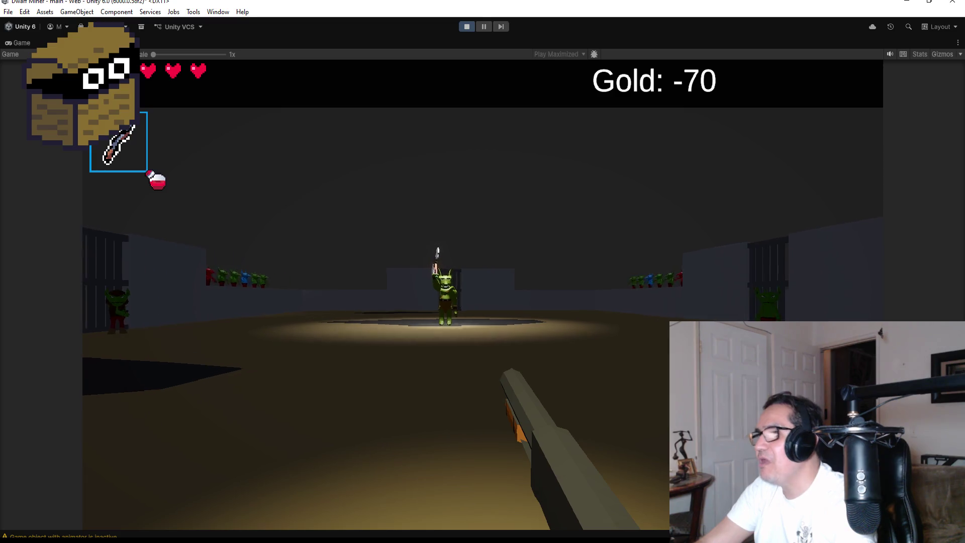
click(483, 272)
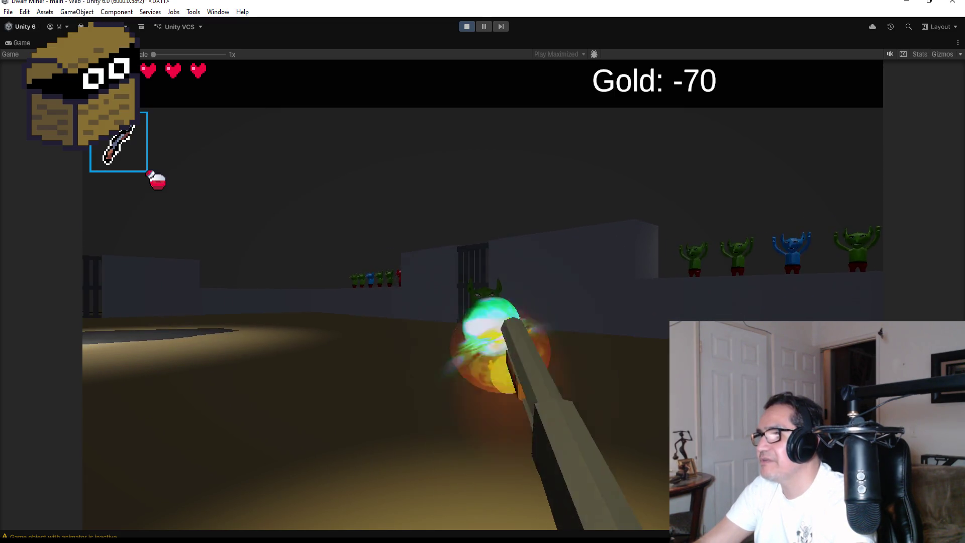
click(483, 271)
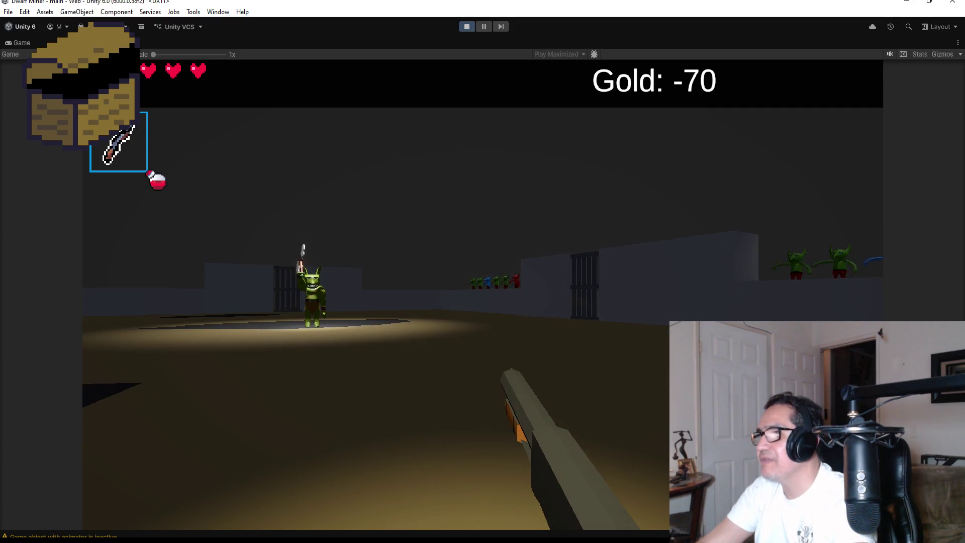
key(w)
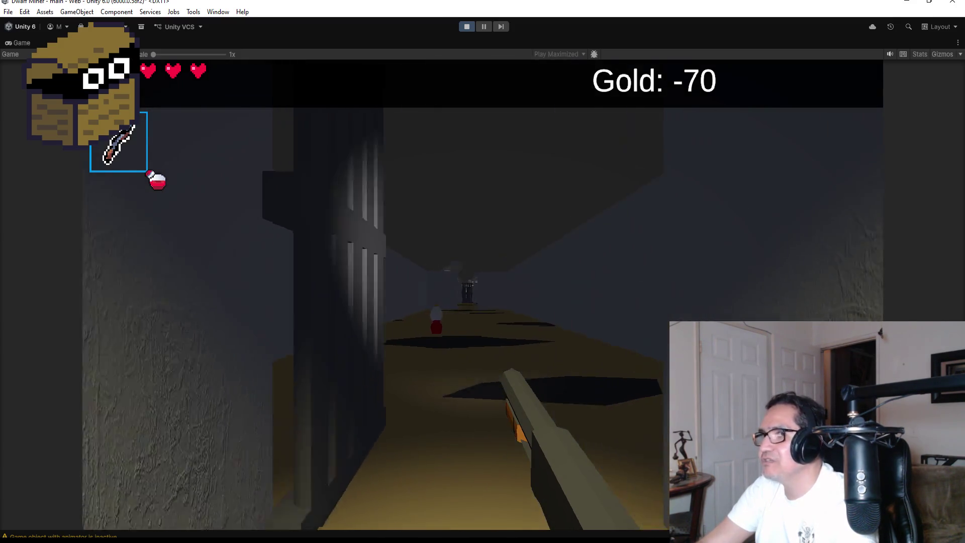
mouse_move(483, 272)
key(w)
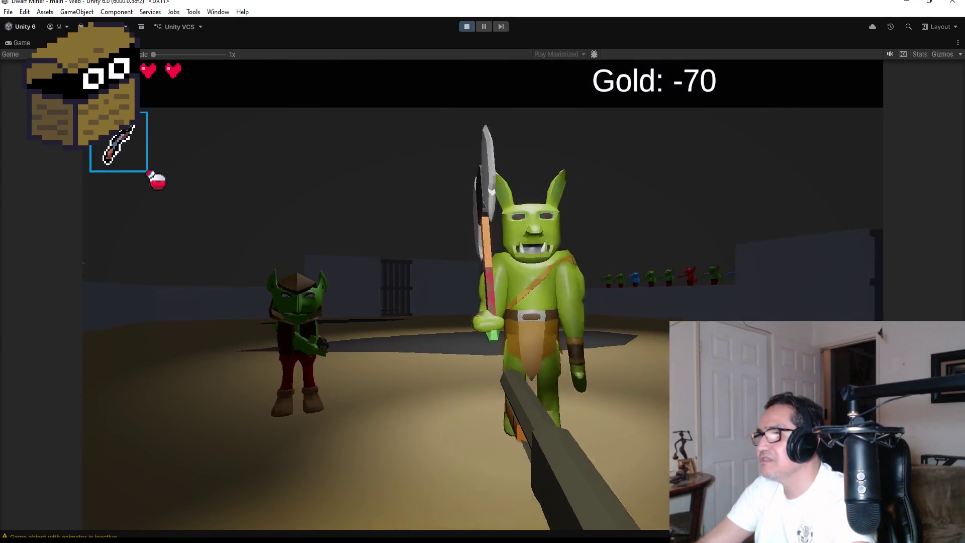
key(w)
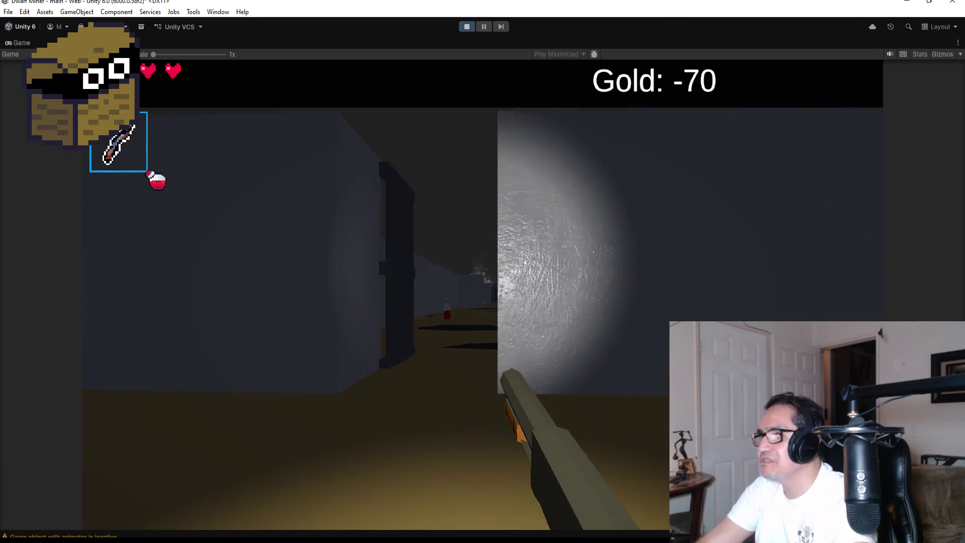
key(w)
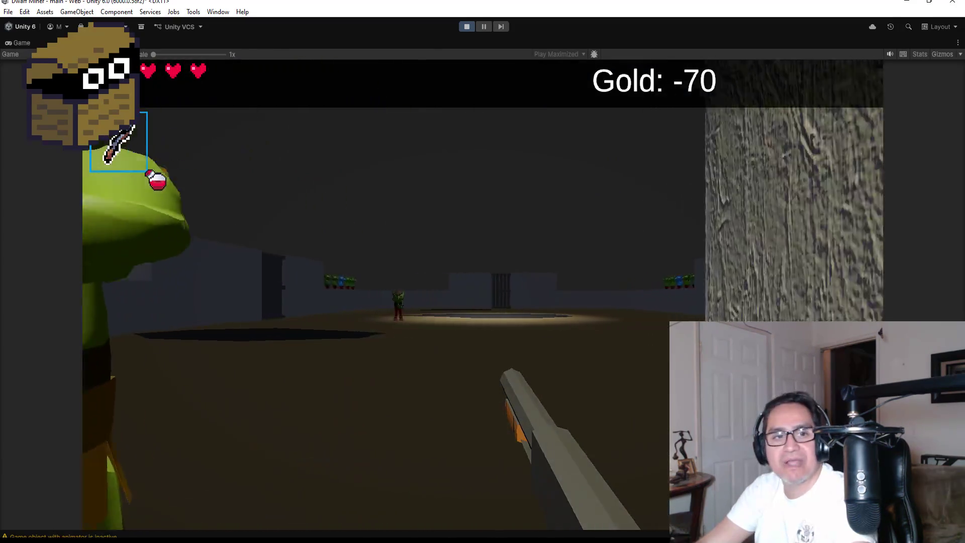
Shoot the nearby goblin, then pause and stop the playtest to return to the editor.
click(483, 272)
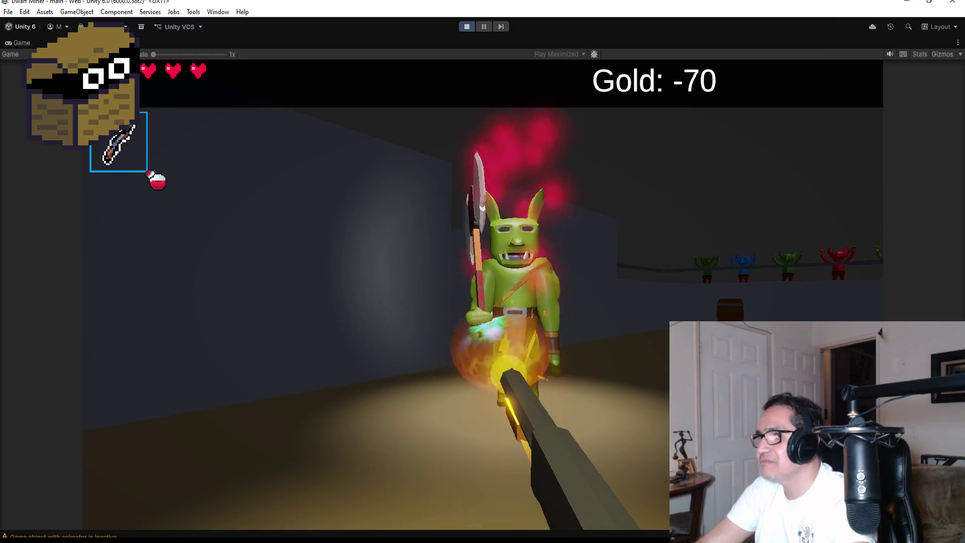
click(483, 272)
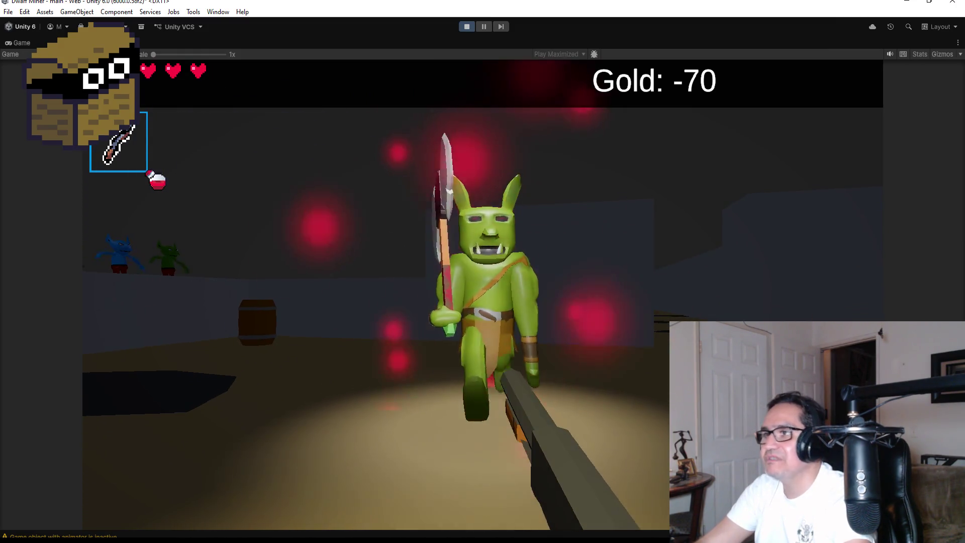
click(482, 271)
key(Escape)
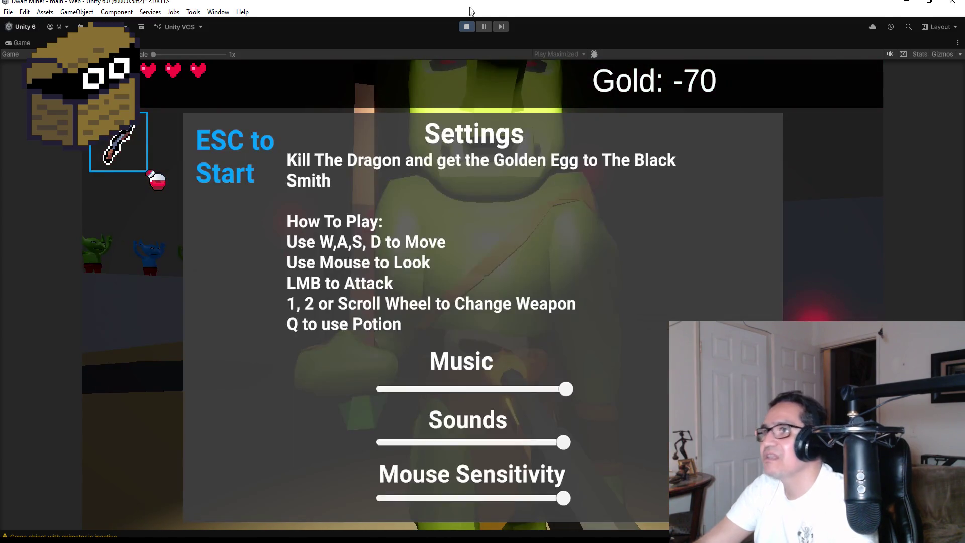
click(468, 26)
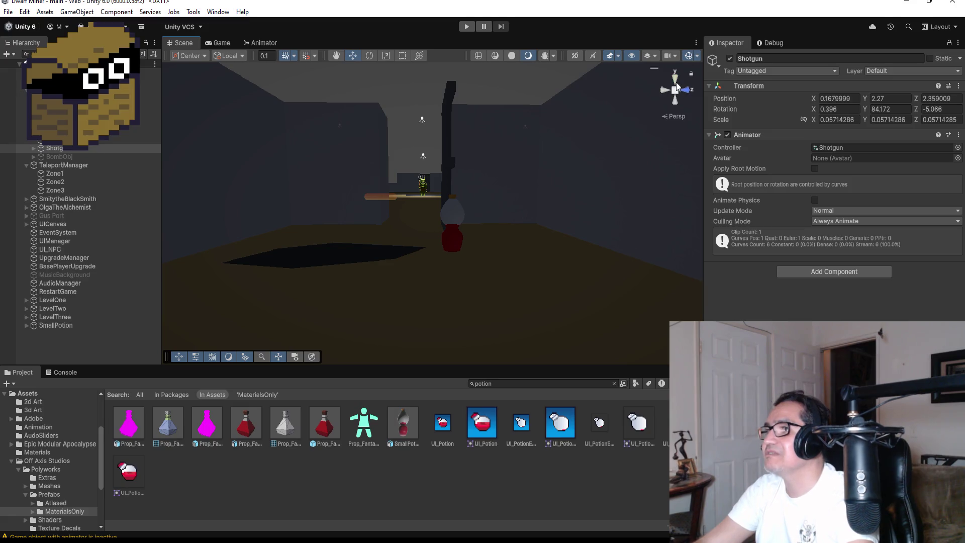
Switch the scene to Top view, frame SmallPotion and zoom out, then press Play again.
click(676, 83)
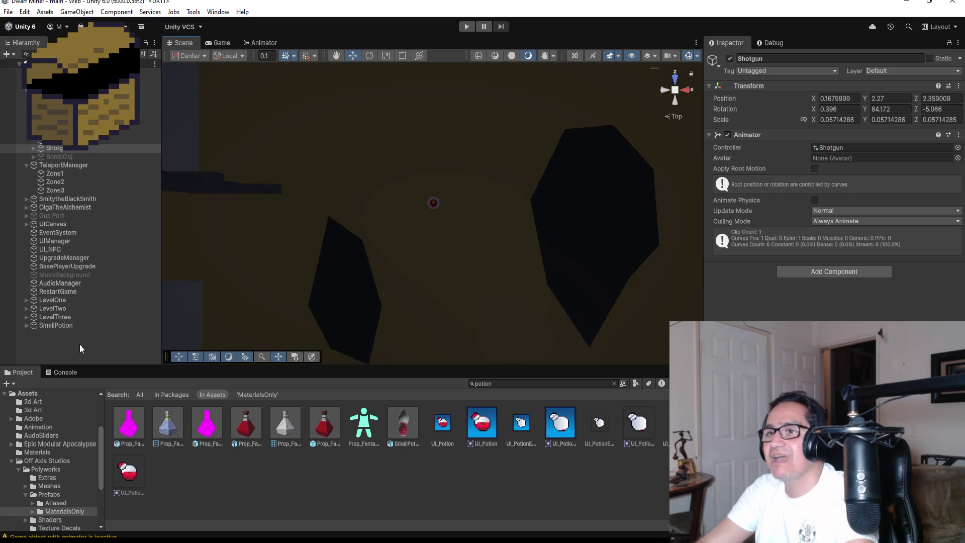
double_click(70, 328)
scroll(508, 219, down, 10)
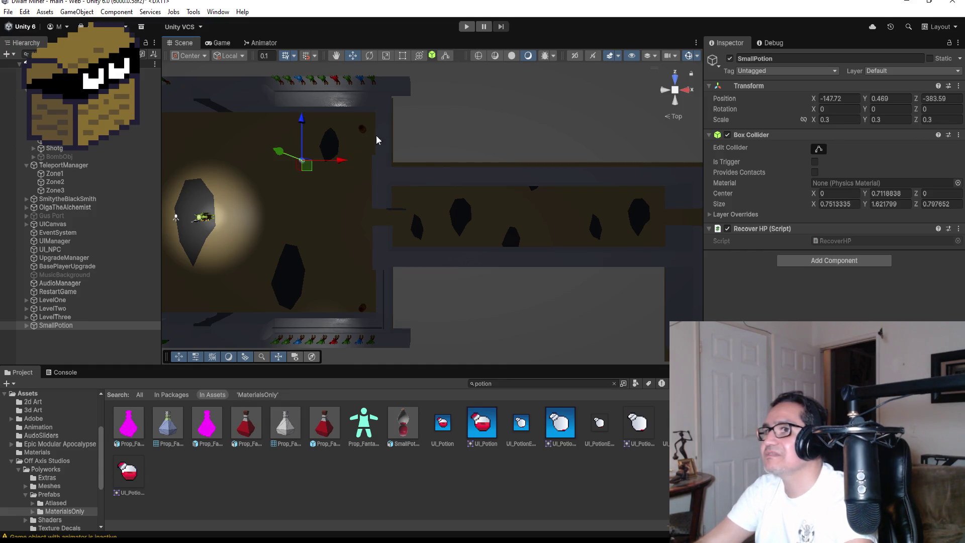
click(468, 27)
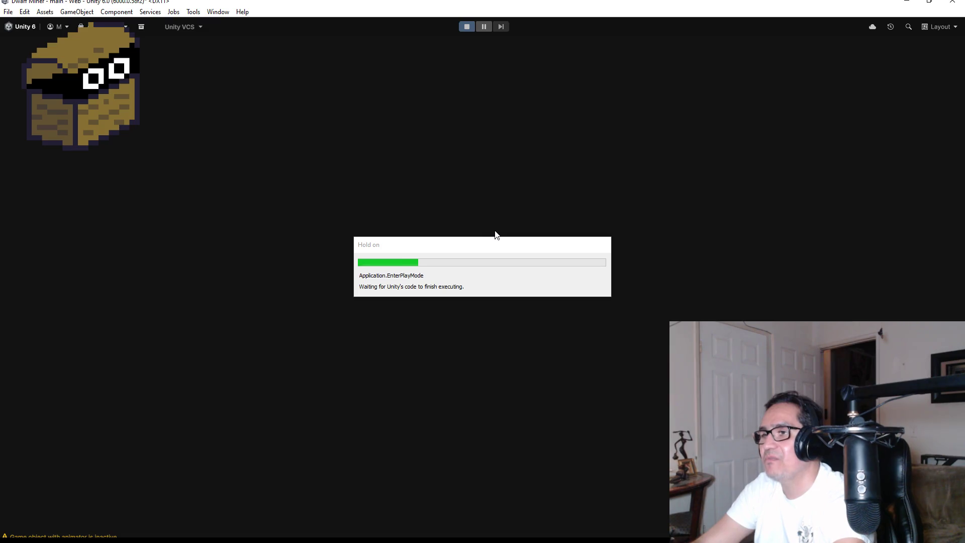
Dismiss the start panel, walk into the goblin arena and shoot a goblin until it drops a potion.
key(Escape)
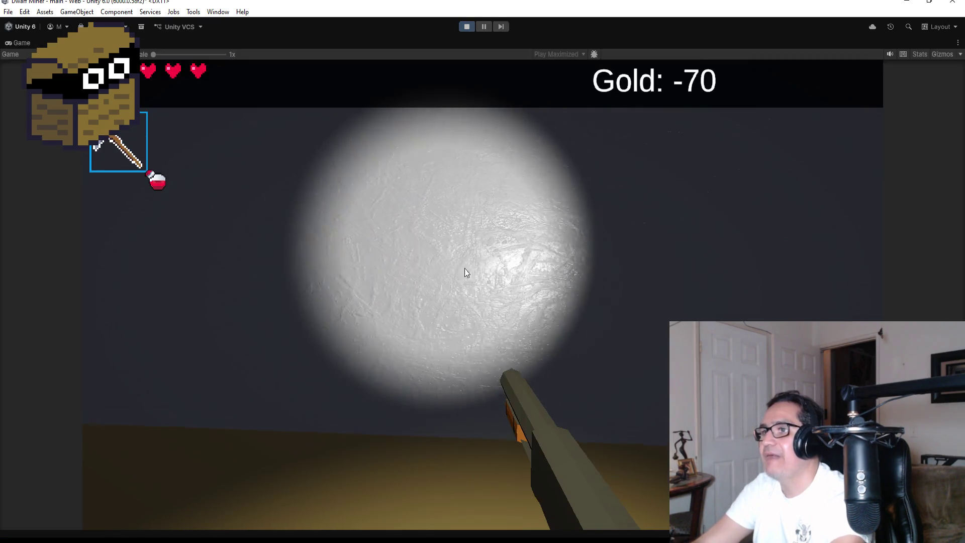
key(2)
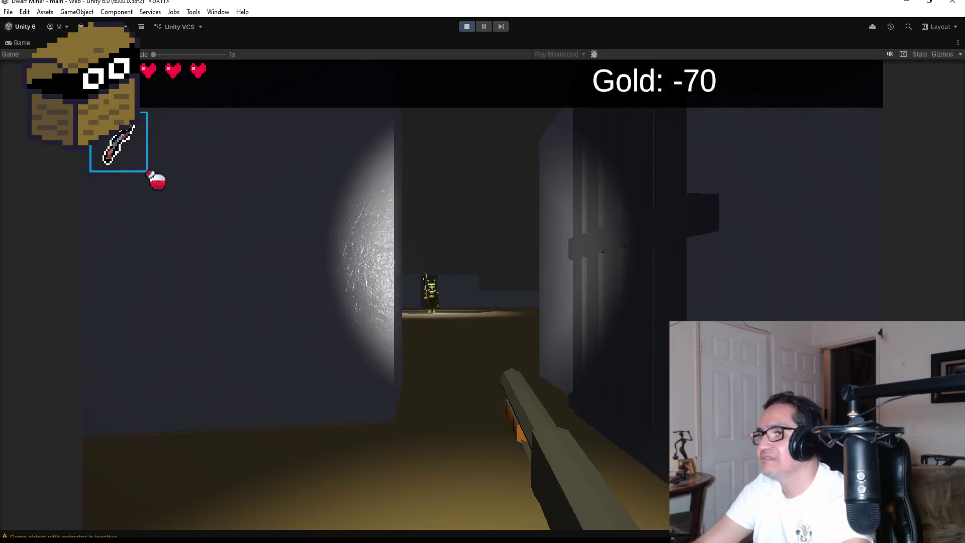
key(w)
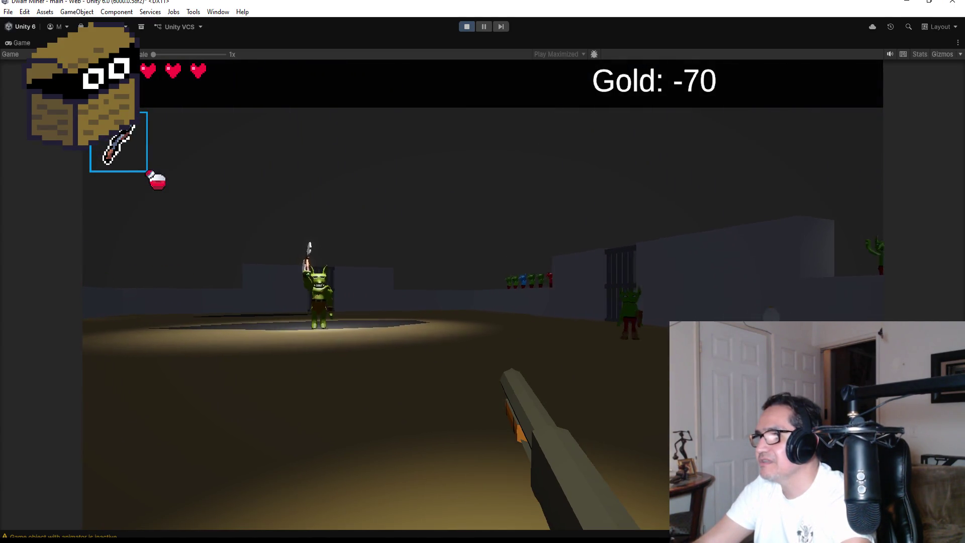
click(482, 294)
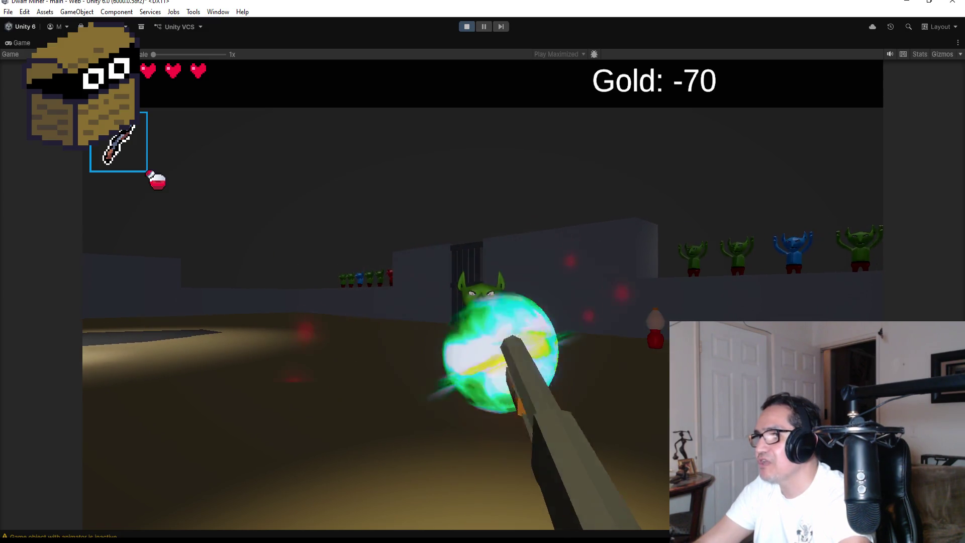
click(483, 295)
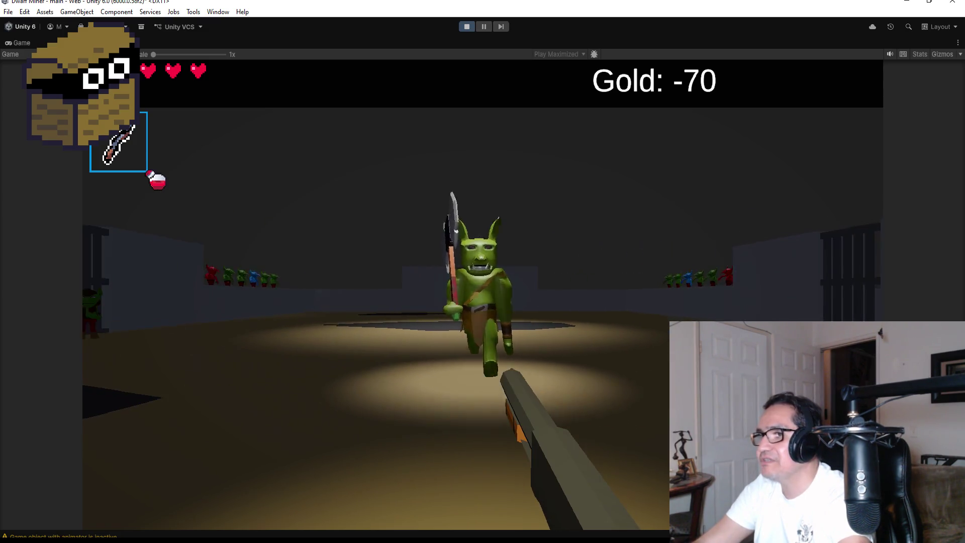
click(482, 294)
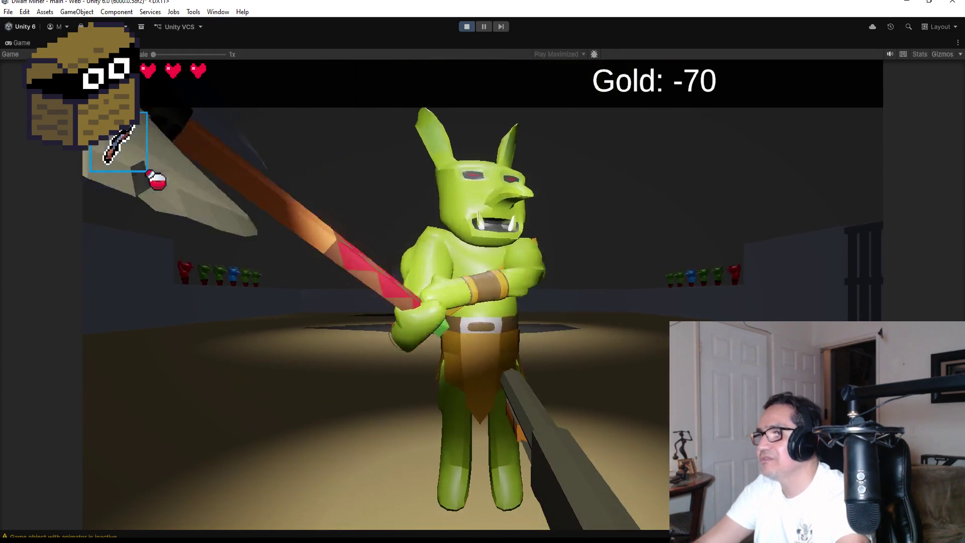
click(482, 295)
click(482, 294)
Walk toward the dropped red potion while shooting the spear goblin and the goblins on the ledge.
key(w)
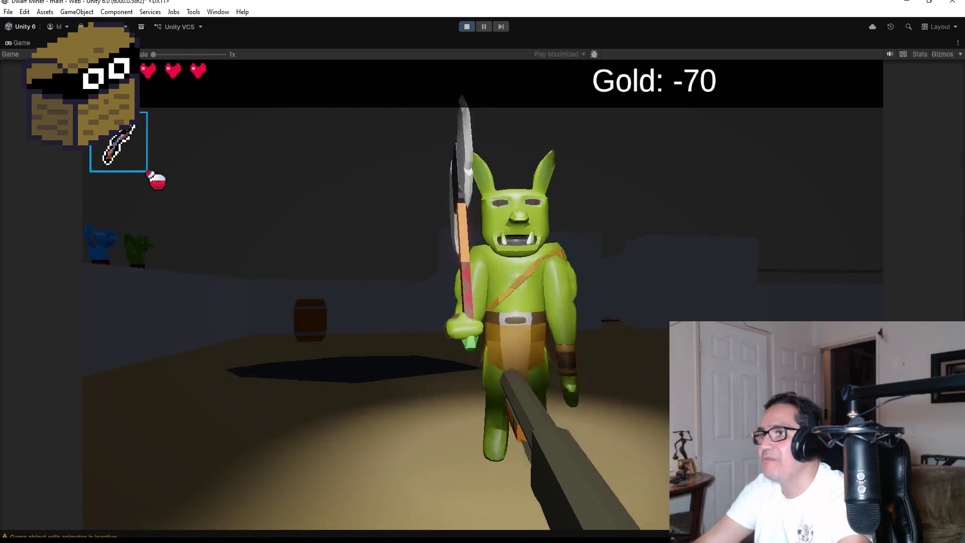
click(483, 294)
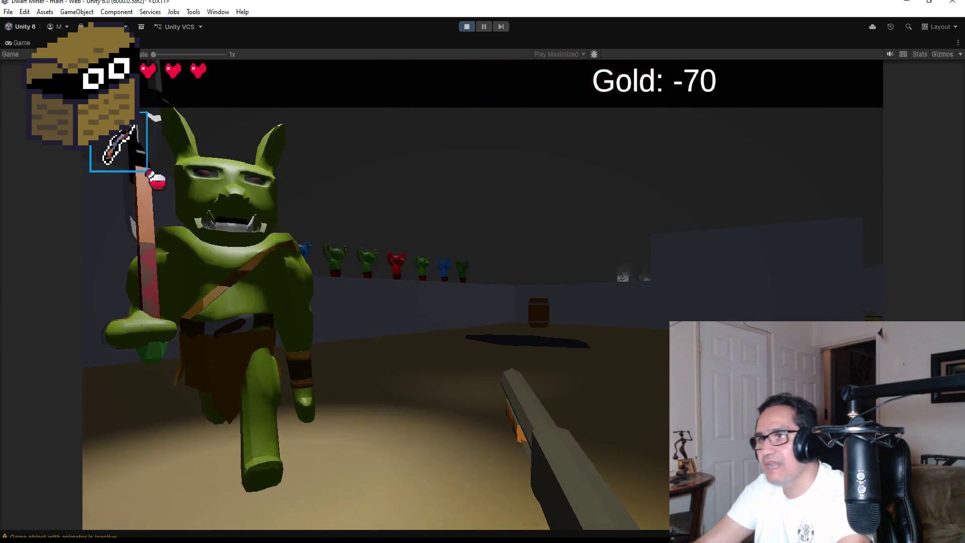
click(482, 294)
click(483, 295)
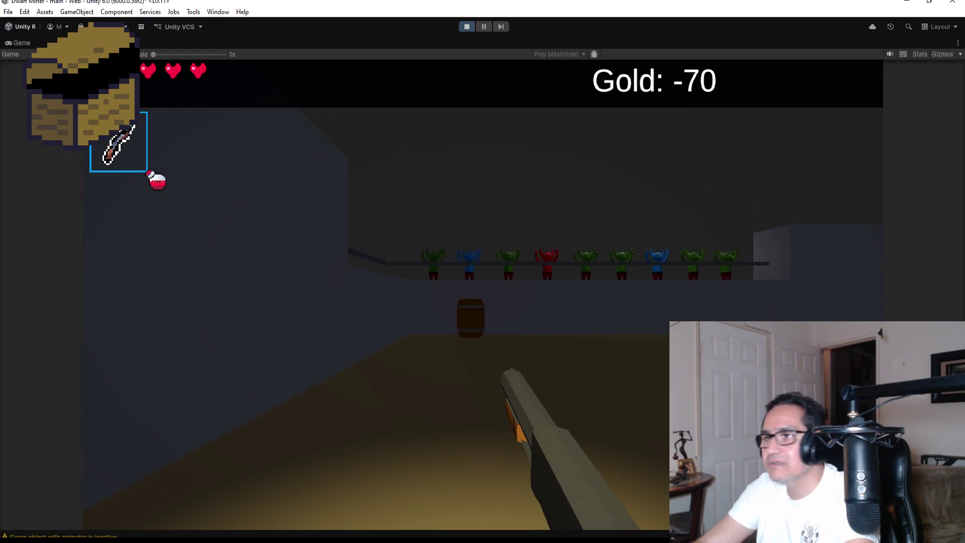
click(483, 295)
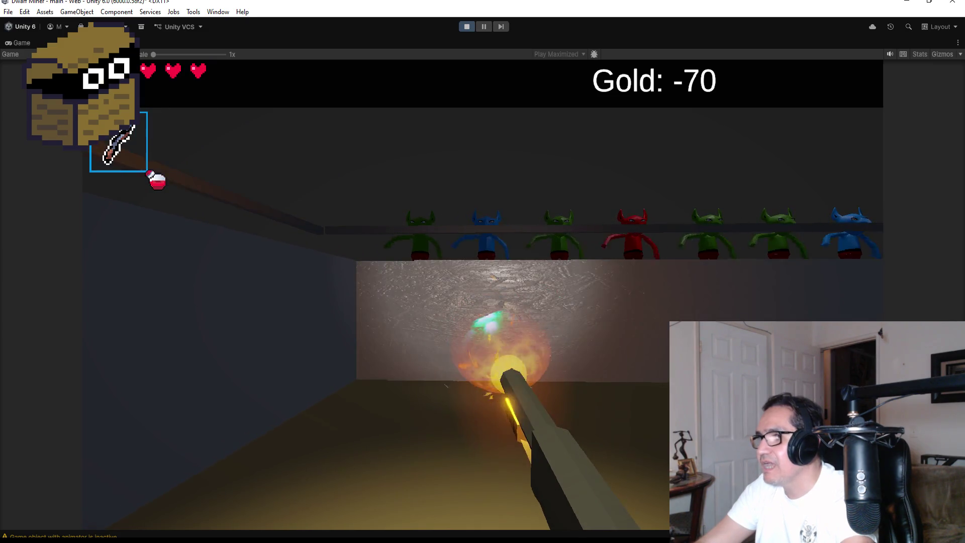